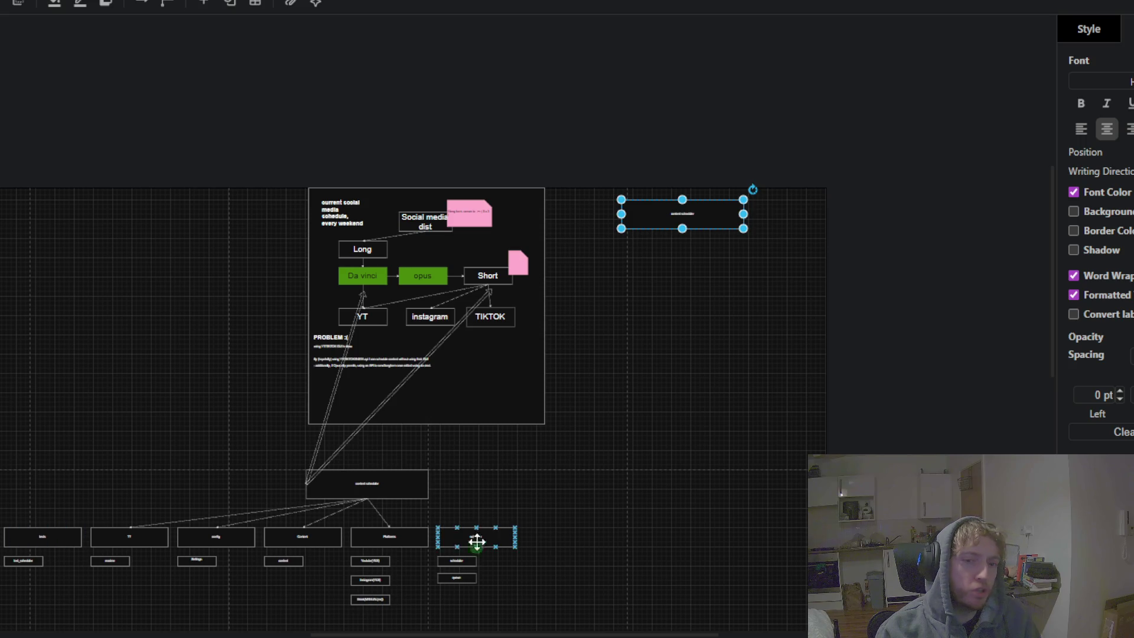
- Change the Instagram(YES) platform label to Instagram(Maybe) and deselect it
mouse_move(519, 502)
left_mouse_down()
mouse_move(544, 437)
mouse_move(662, 314)
left_mouse_up()
scroll(534, 442, "up", 3)
scroll(544, 380, "up", 2)
scroll(344, 456, "up", 2)
scroll(344, 456, "down", 3)
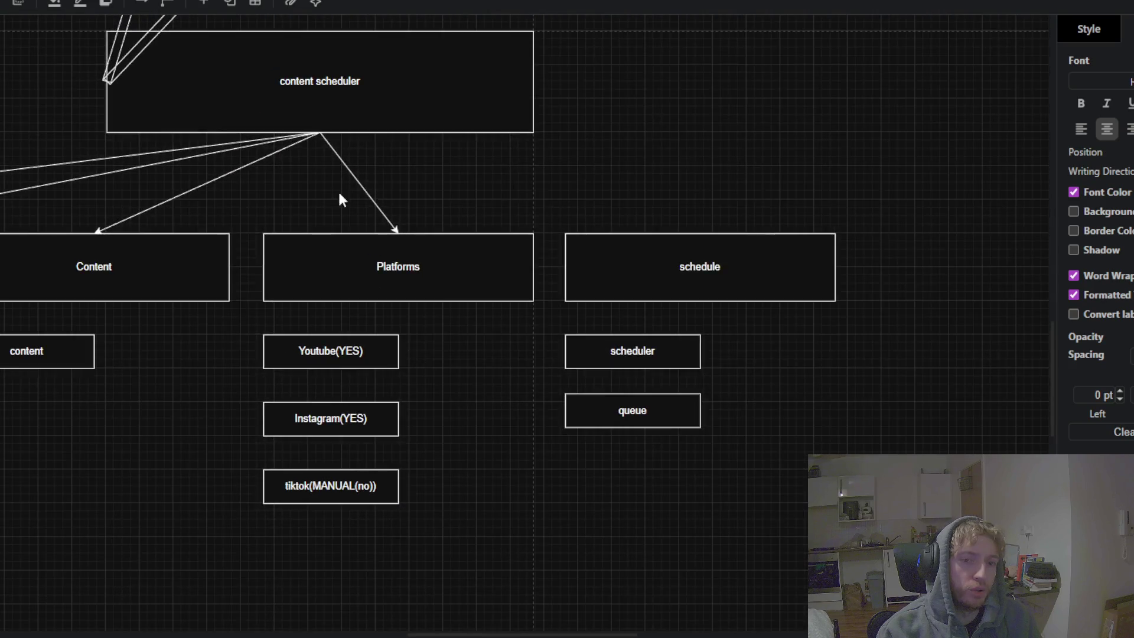
scroll(419, 436, "right", 3)
left_click_drag(419, 436, 481, 380)
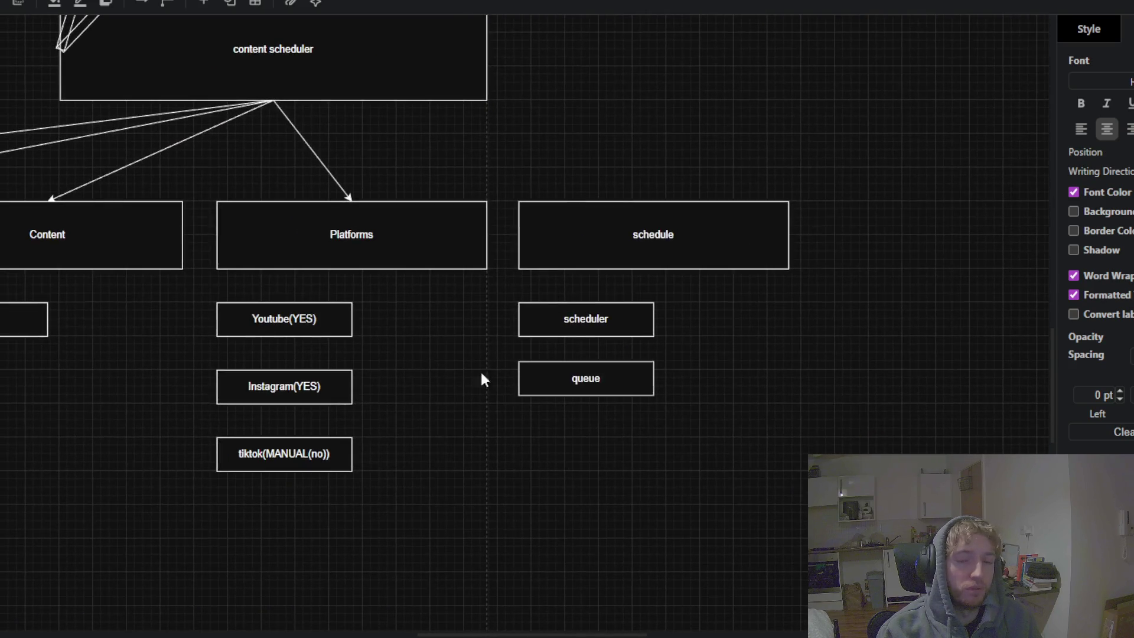
scroll(273, 275, "up", 2)
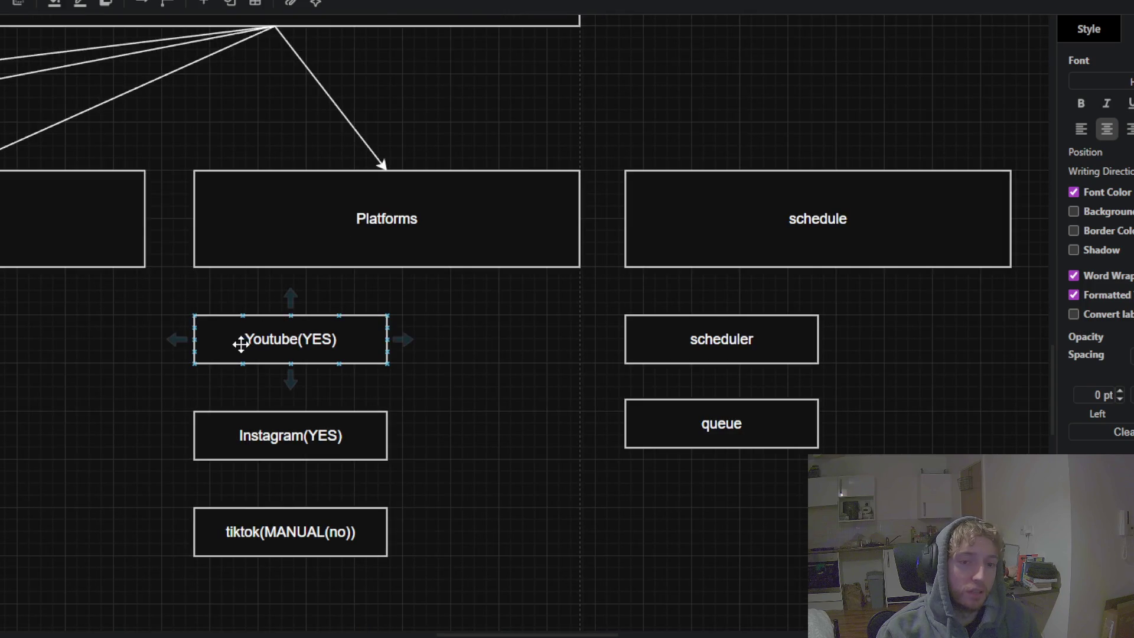
scroll(241, 340, "up", 2)
mouse_move(147, 420)
left_mouse_down()
mouse_move(226, 361)
mouse_move(223, 343)
left_mouse_up()
double_click(457, 392)
left_click(456, 393)
key("BackSpace")
key("BackSpace")
key("BackSpace")
type("Maybe")
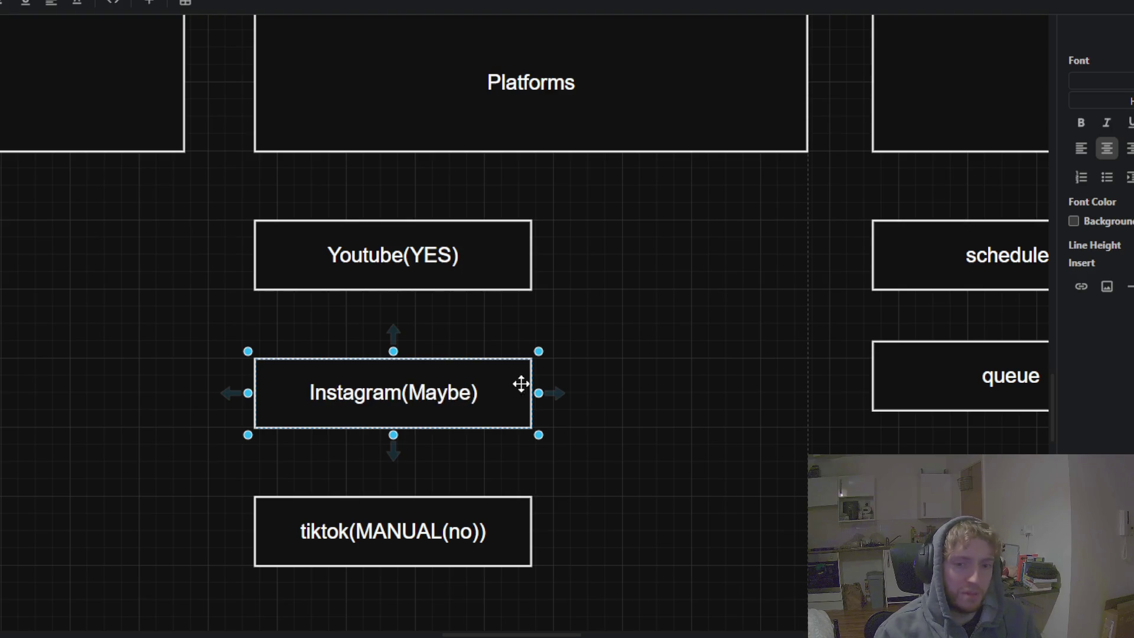
left_click(663, 384)
left_click_drag(662, 383, 647, 339)
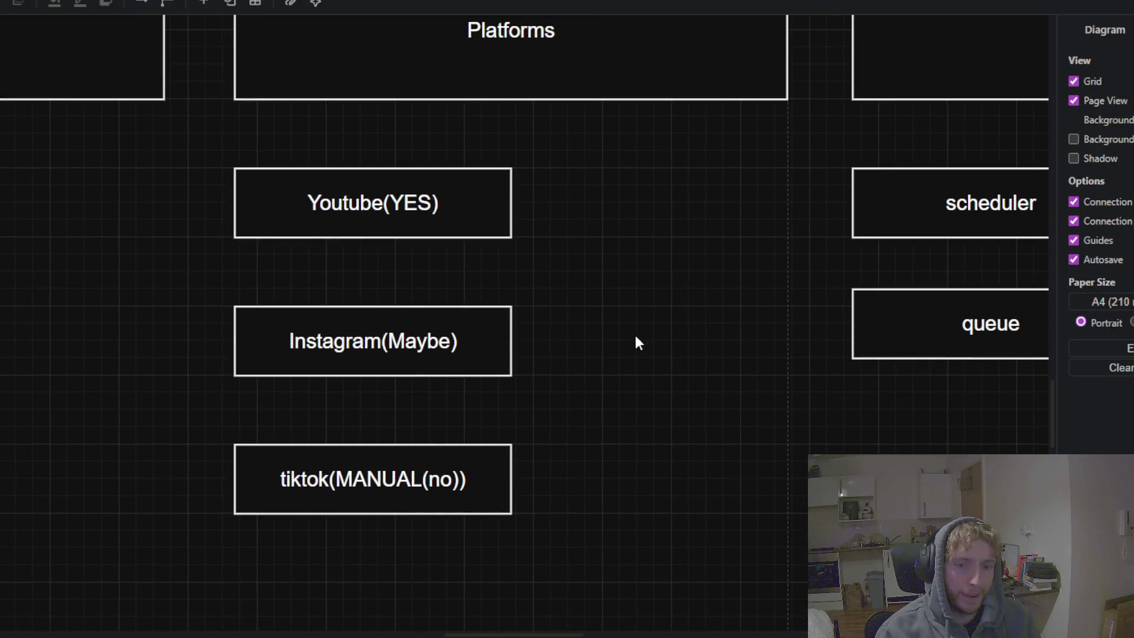
scroll(467, 455, "up", 2)
scroll(561, 359, "down", 3)
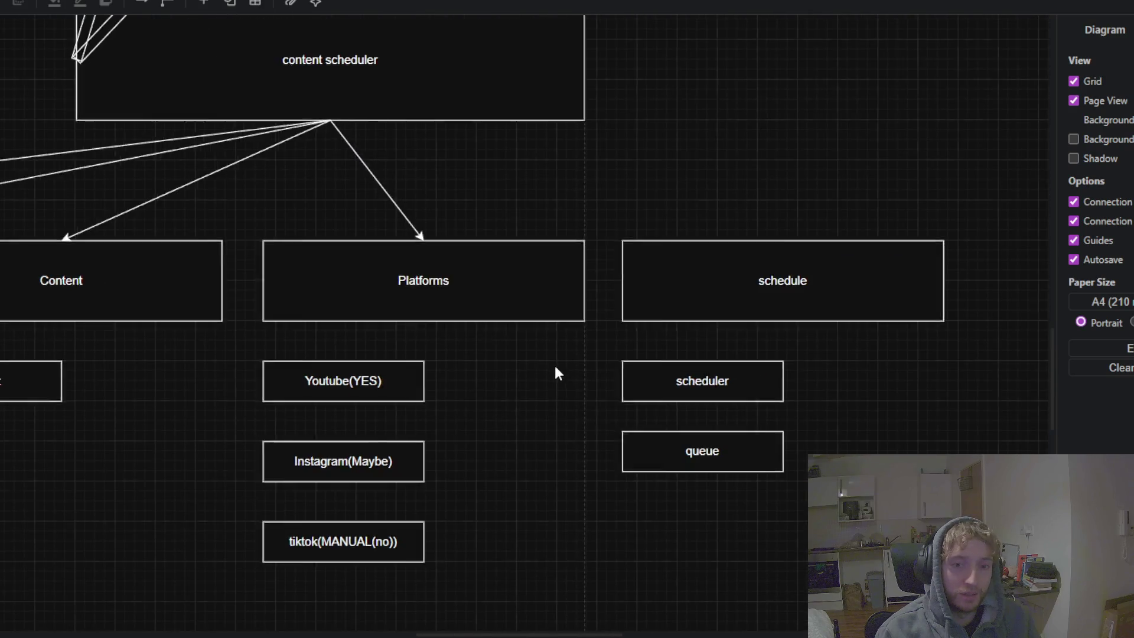
scroll(556, 372, "down", 2)
left_click_drag(454, 150, 261, 301)
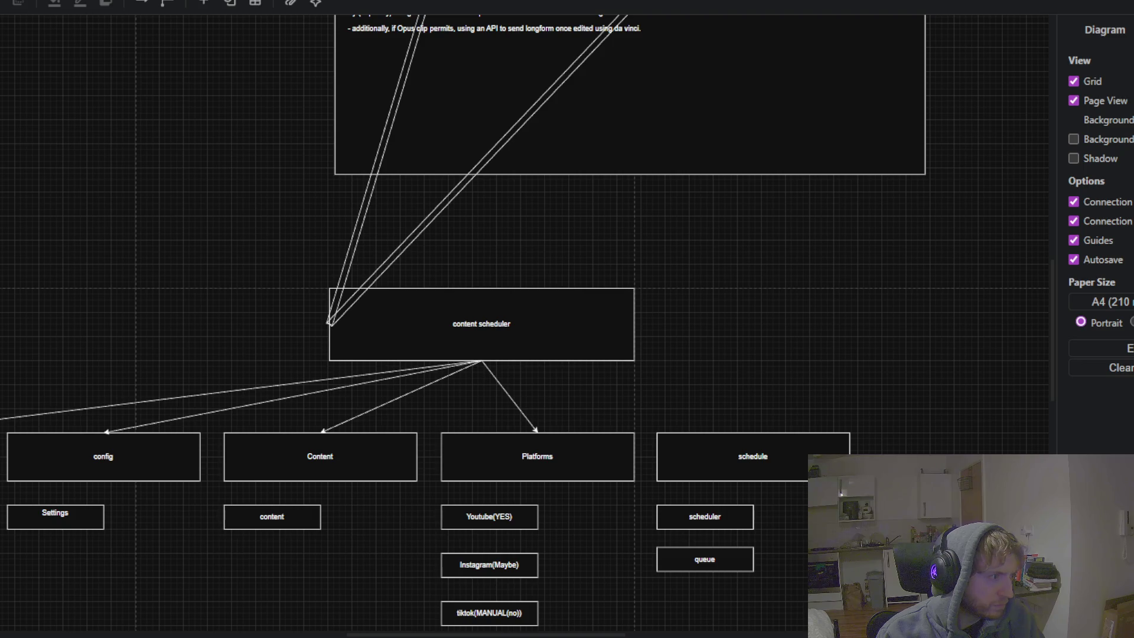
mouse_move(321, 238)
left_mouse_down()
mouse_move(110, 402)
mouse_move(54, 482)
left_mouse_up()
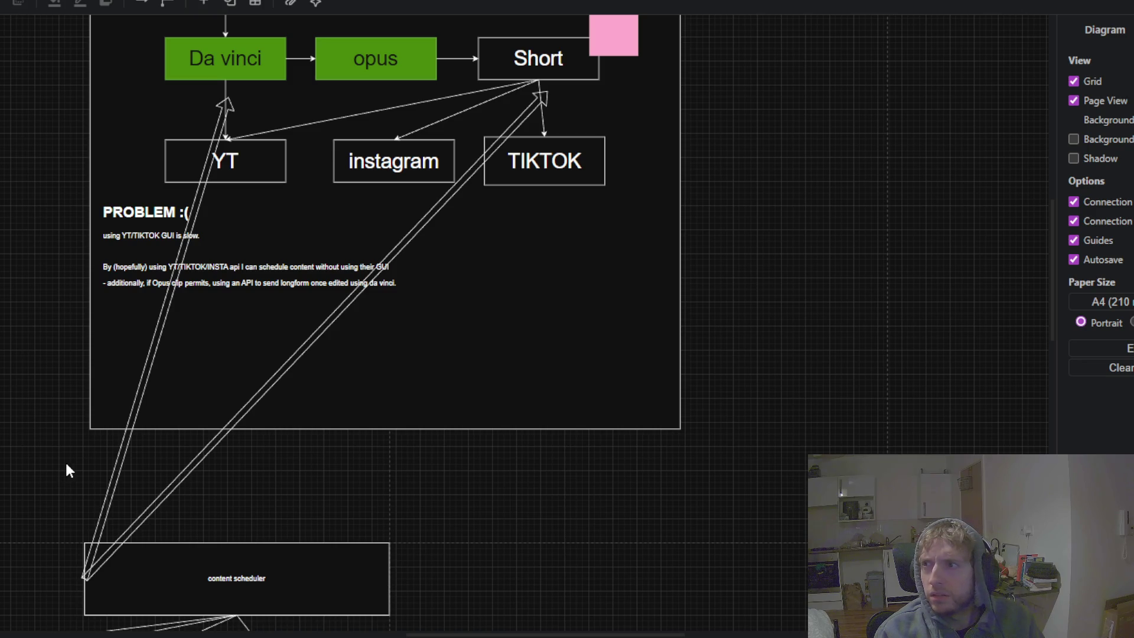
mouse_move(262, 381)
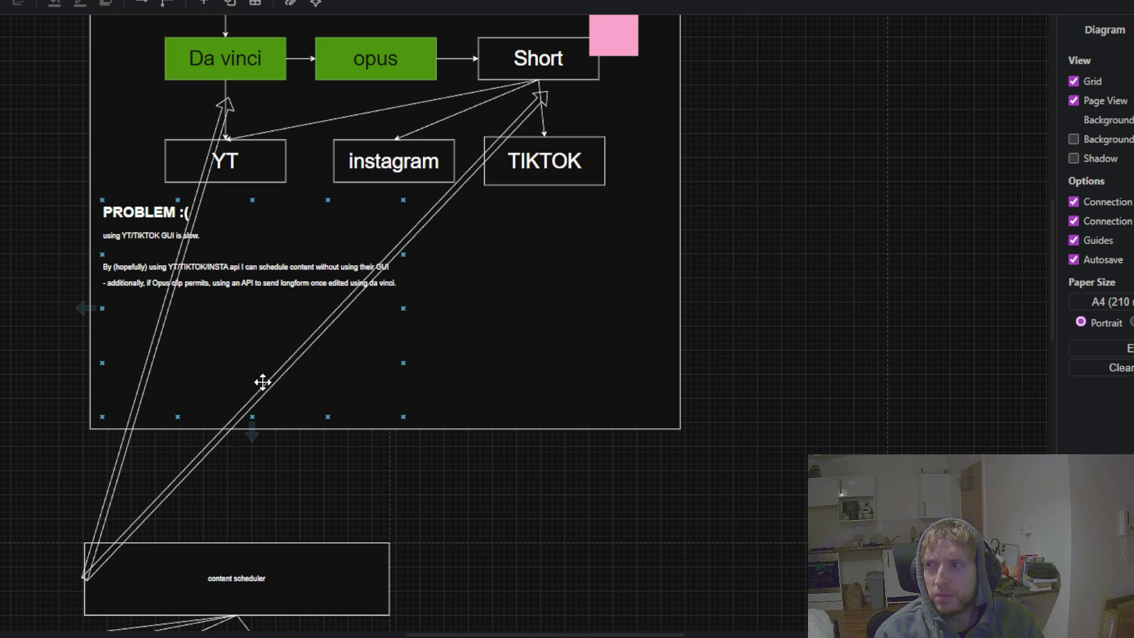
left_click(559, 304)
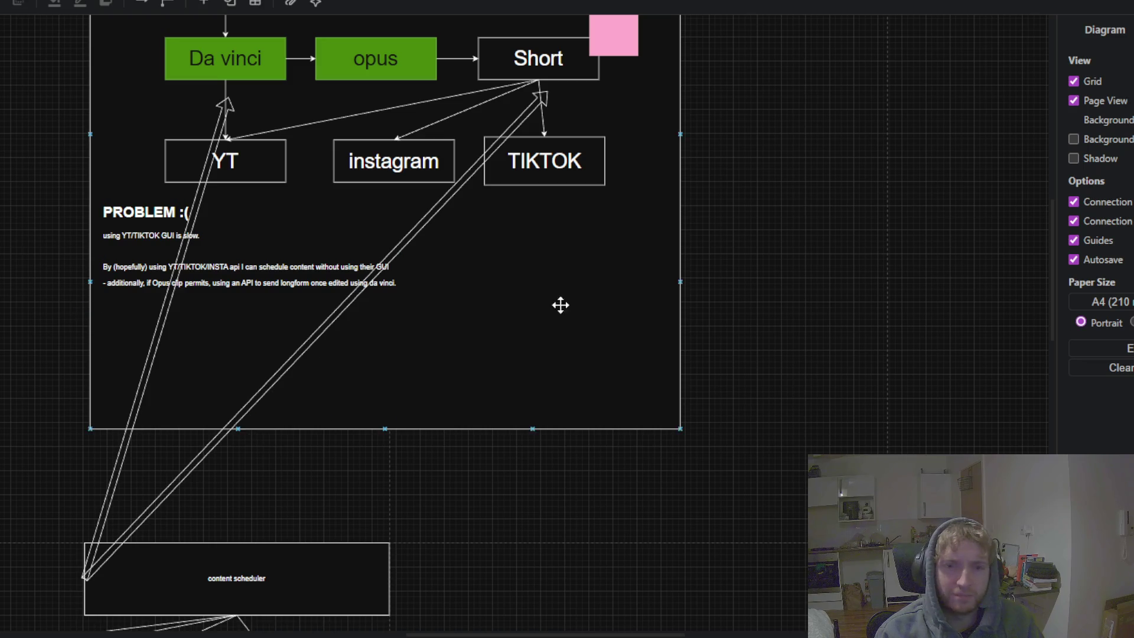
mouse_move(749, 263)
left_mouse_down()
mouse_move(590, 481)
mouse_move(891, 56)
left_mouse_up()
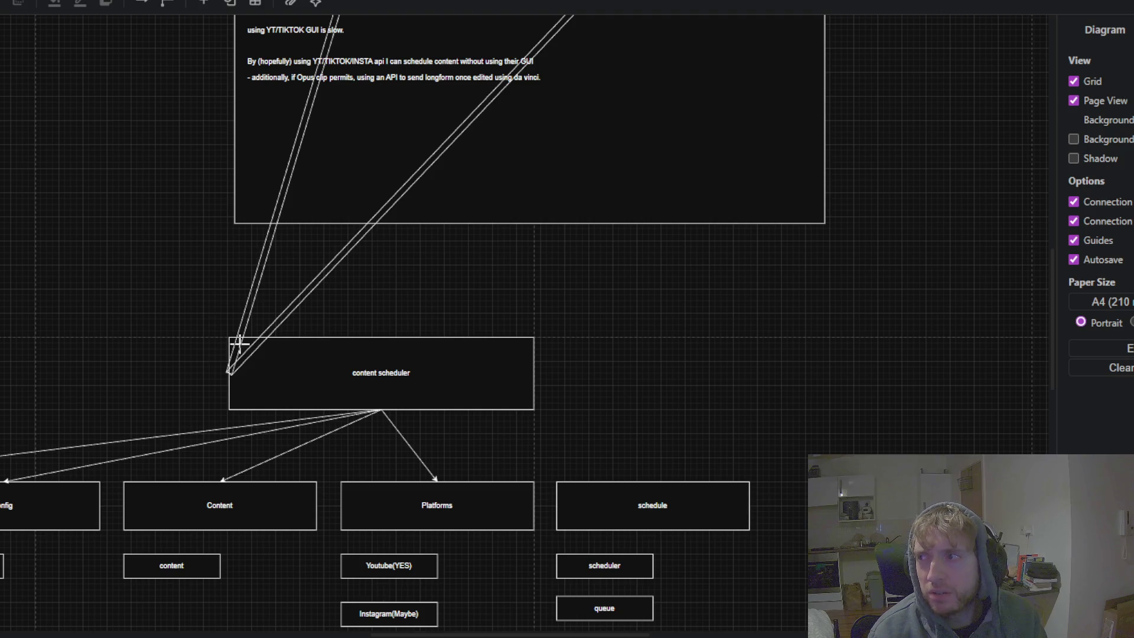
- Pan up to reveal the tiktok box and briefly select the content scheduler box
left_click_drag(239, 342, 274, 258)
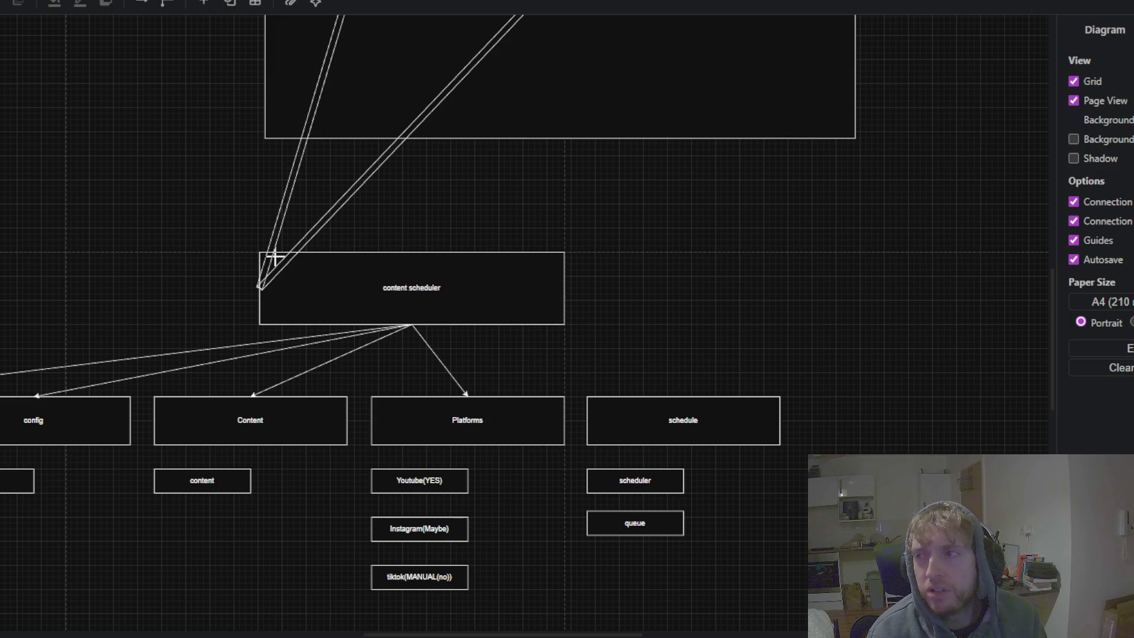
left_click(277, 257)
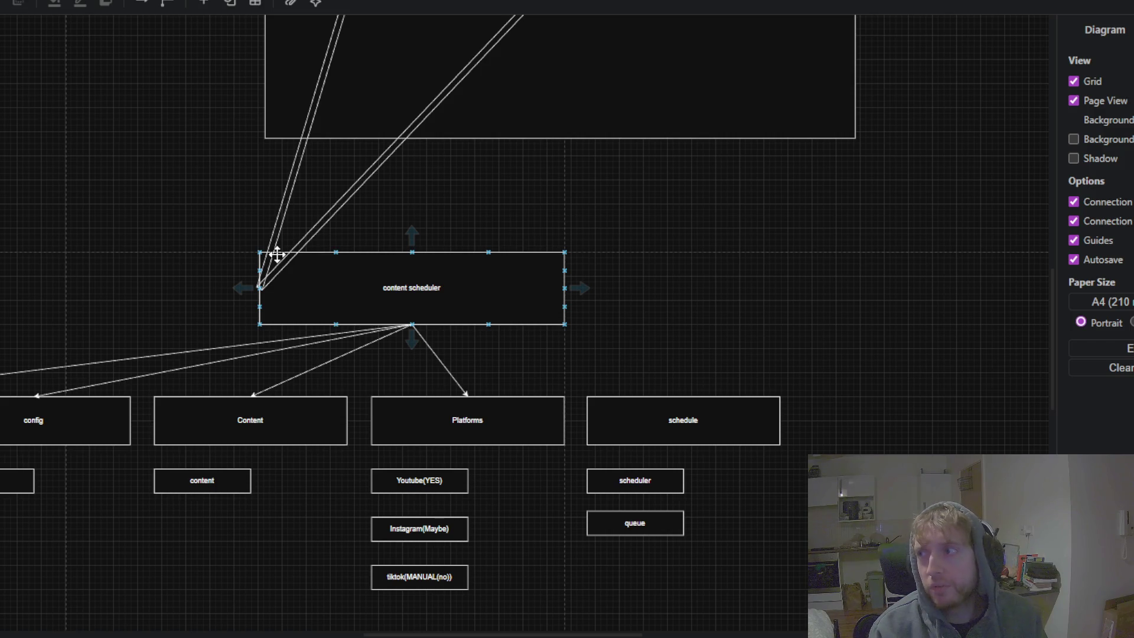
left_click(378, 228)
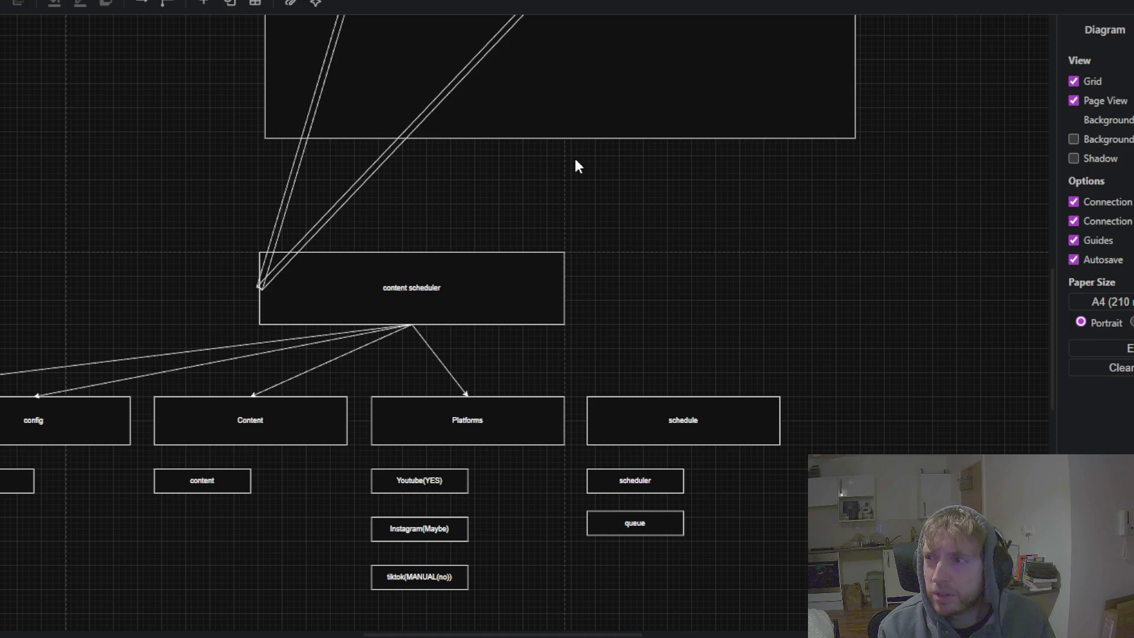
- Pan the canvas to bring the PROBLEM notes back into view
left_click_drag(565, 195, 452, 333)
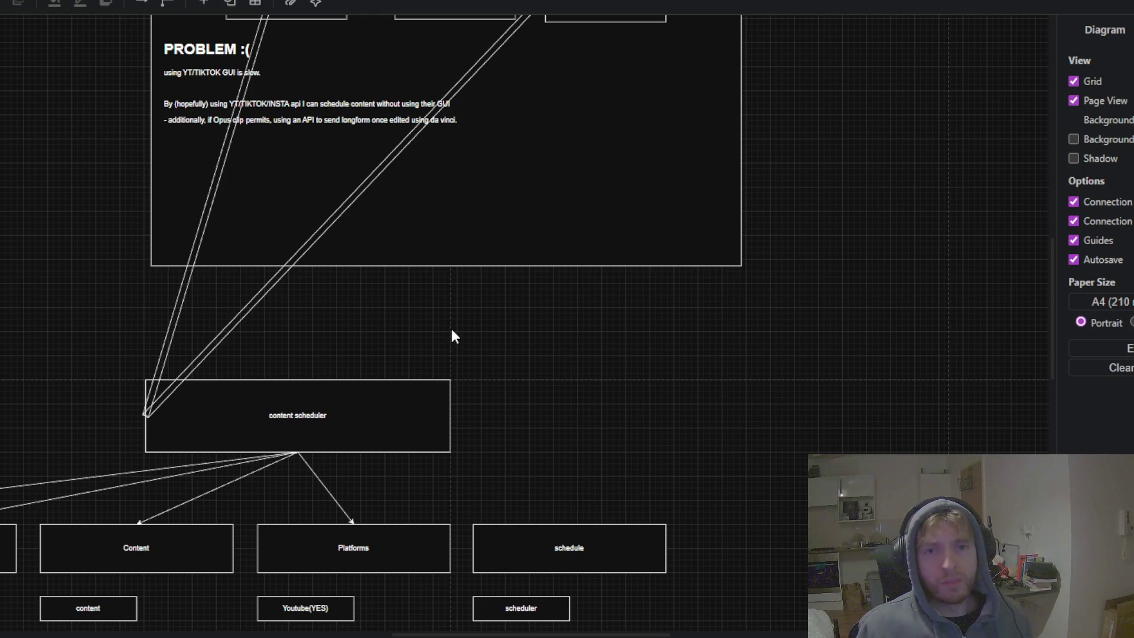
scroll(594, 167, "down", 1)
scroll(783, 216, "up", 1)
scroll(790, 215, "up", 1)
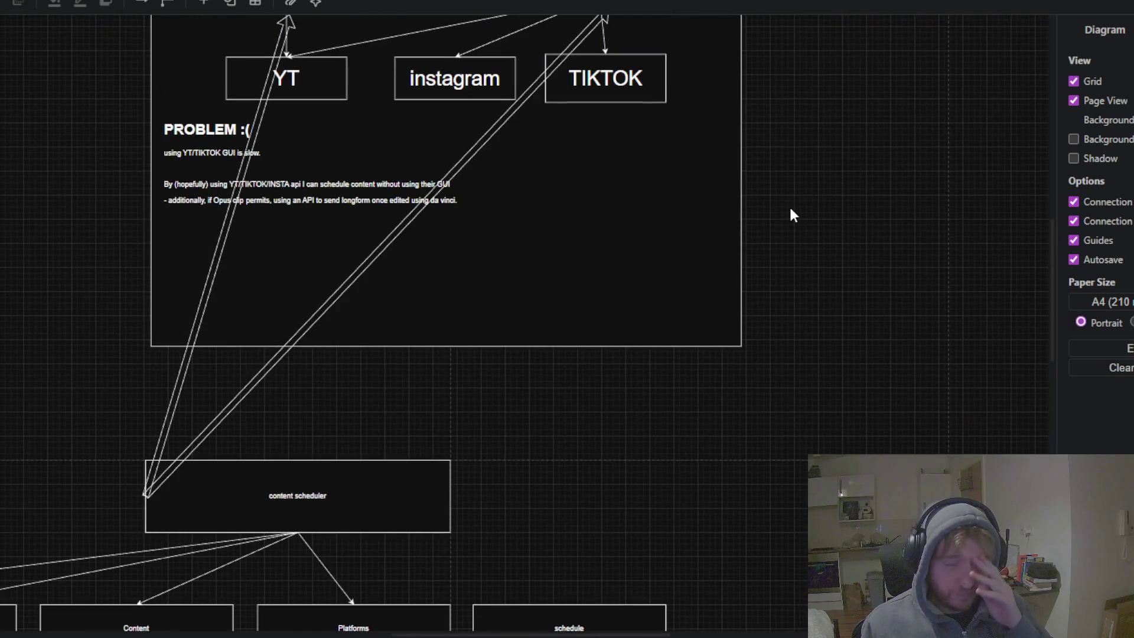
scroll(791, 216, "up", 1)
left_click_drag(791, 215, 540, 394)
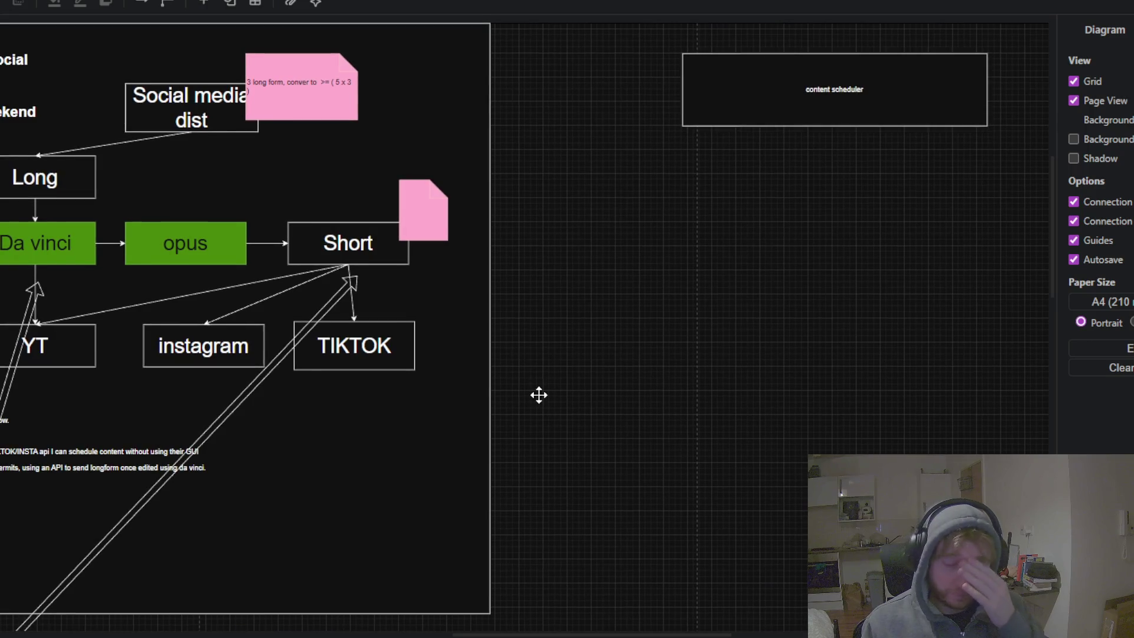
left_click_drag(539, 394, 519, 414)
scroll(580, 297, "down", 3)
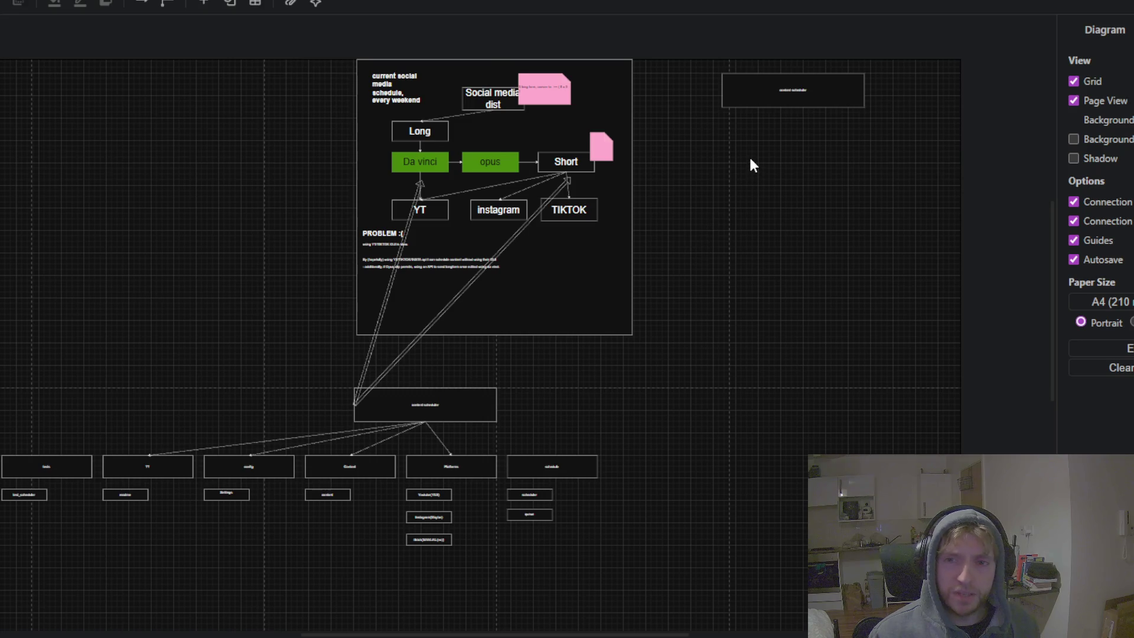
scroll(751, 165, "up", 3)
- Nudge the standalone content scheduler box slightly right and down, then deselect it
left_click(746, 176)
mouse_move(747, 177)
left_mouse_down()
mouse_move(717, 160)
mouse_move(694, 164)
left_mouse_up()
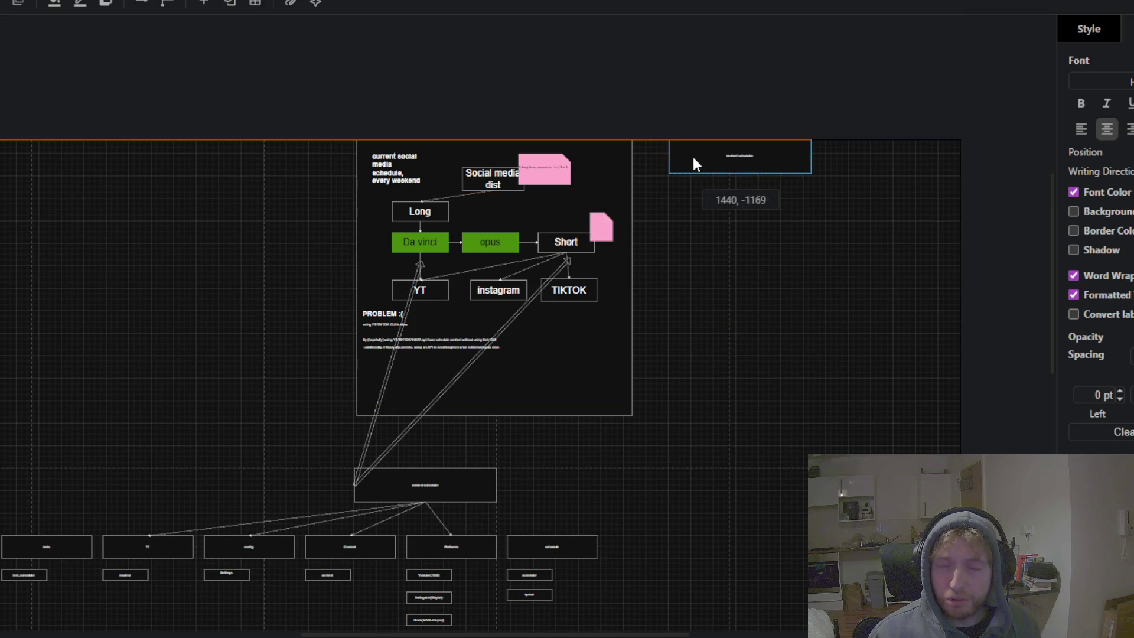
left_click_drag(693, 157, 767, 172)
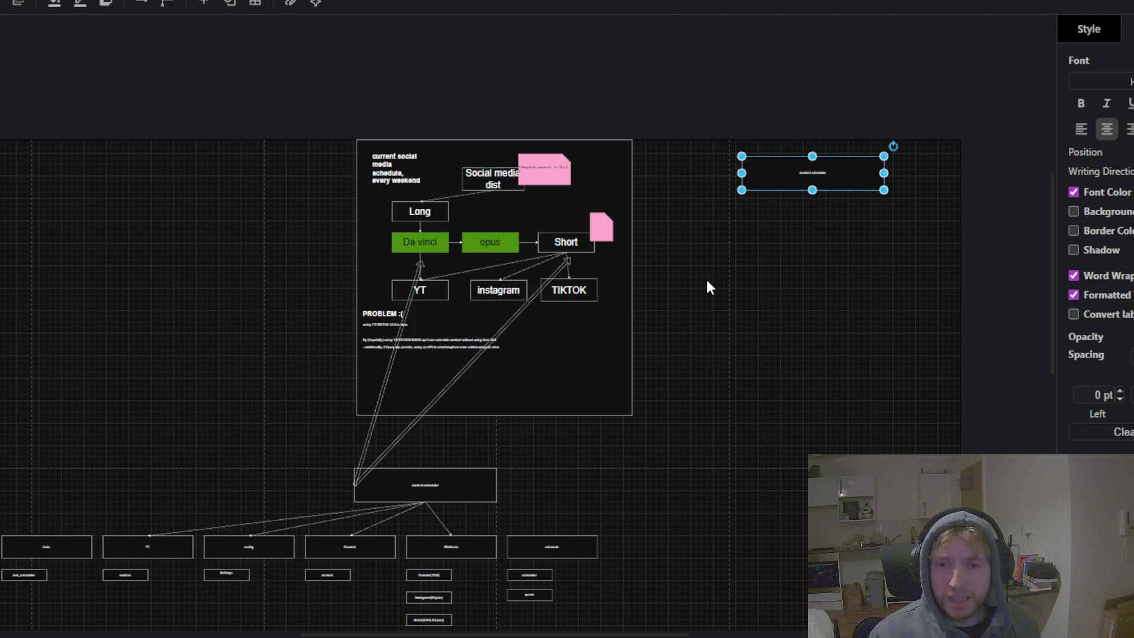
left_click(706, 280)
scroll(718, 286, "up", 2)
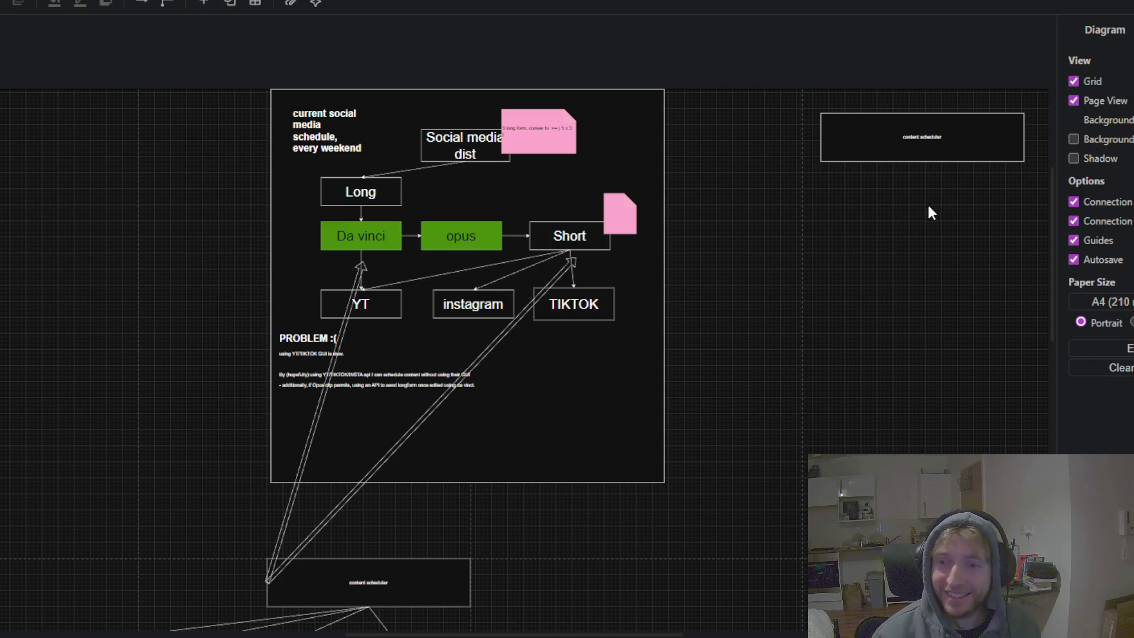
- Move the content scheduler box left toward the schedule frame, then pan the view down
left_click_drag(882, 152, 802, 152)
left_click_drag(772, 268, 743, 348)
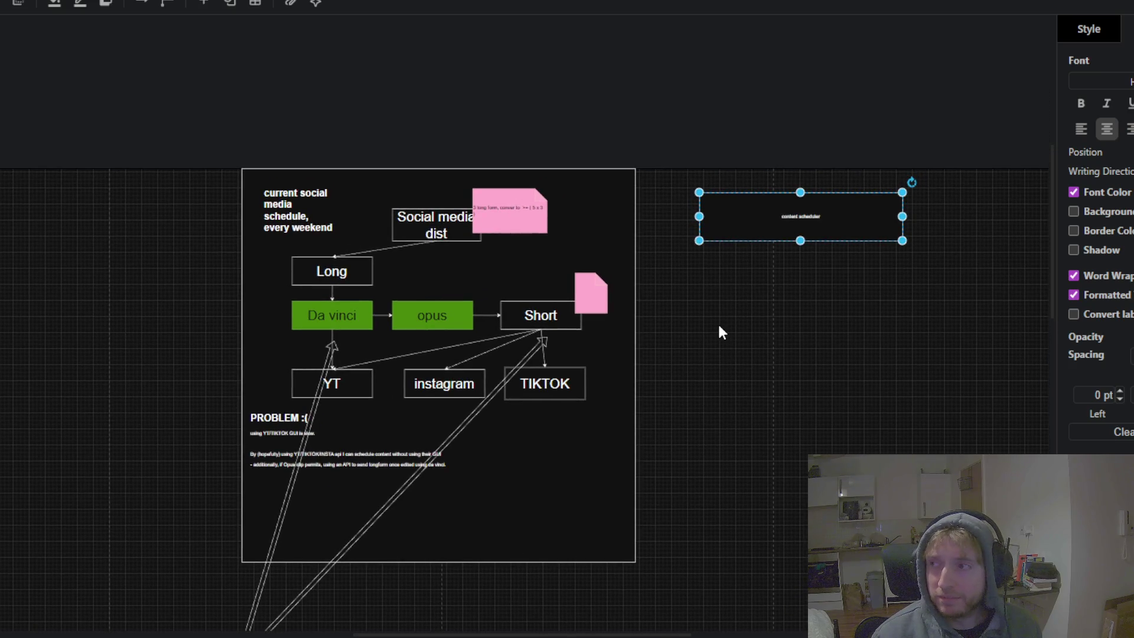
left_click_drag(742, 325, 731, 364)
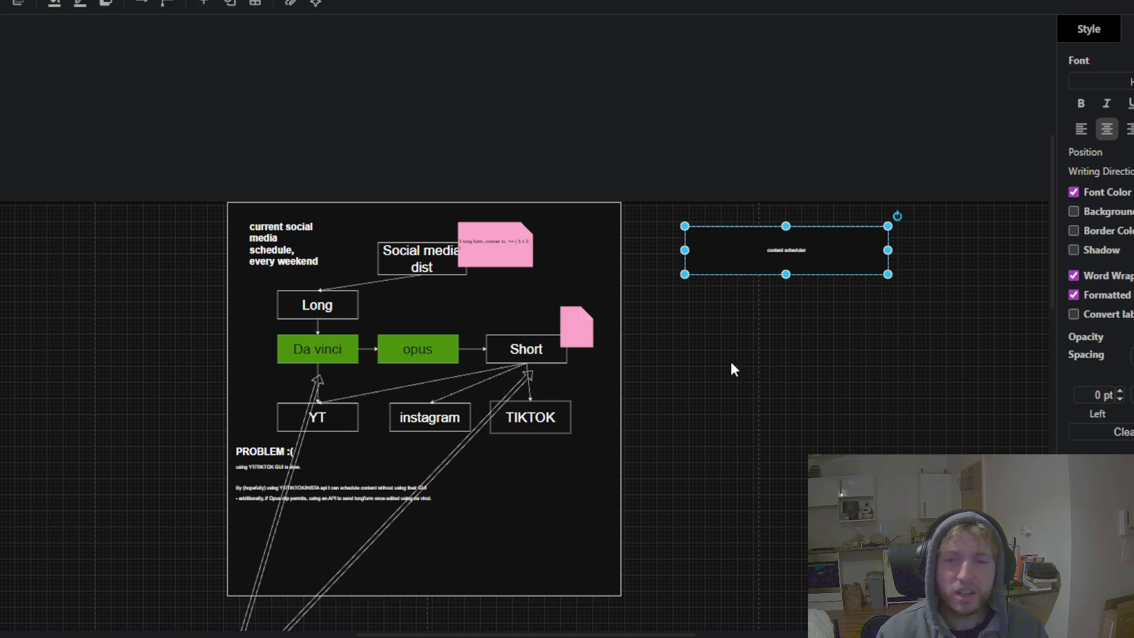
scroll(667, 335, "down", 2)
scroll(621, 319, "up", 3)
- Move the content scheduler box up-left so its top aligns with the frame's top
left_click(644, 253)
left_click_drag(678, 195, 652, 146)
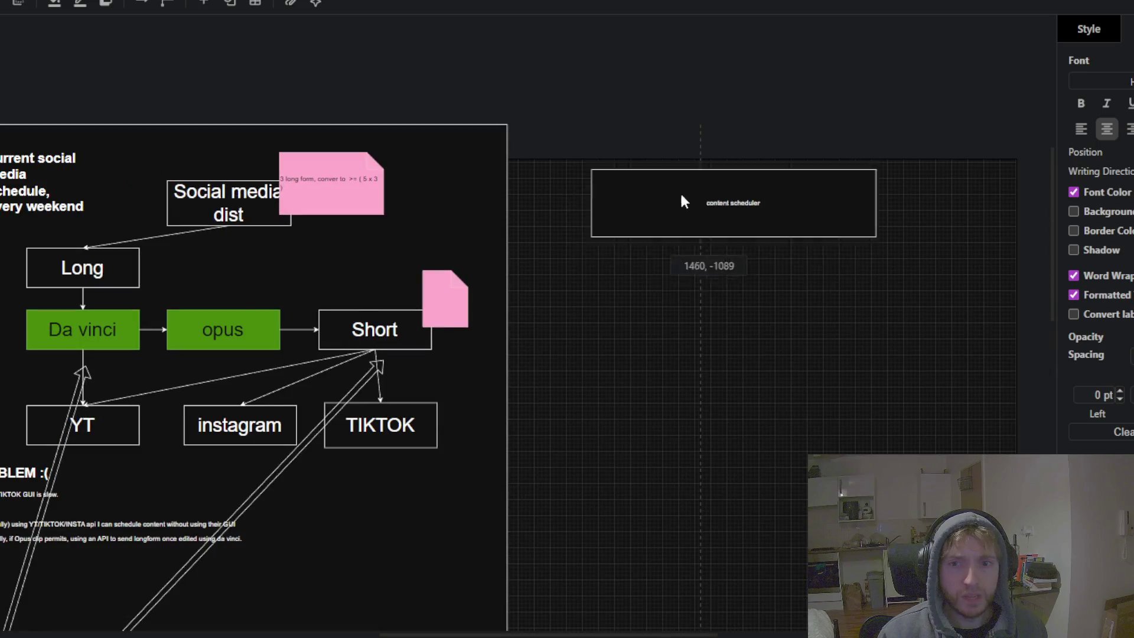
scroll(628, 275, "down", 2)
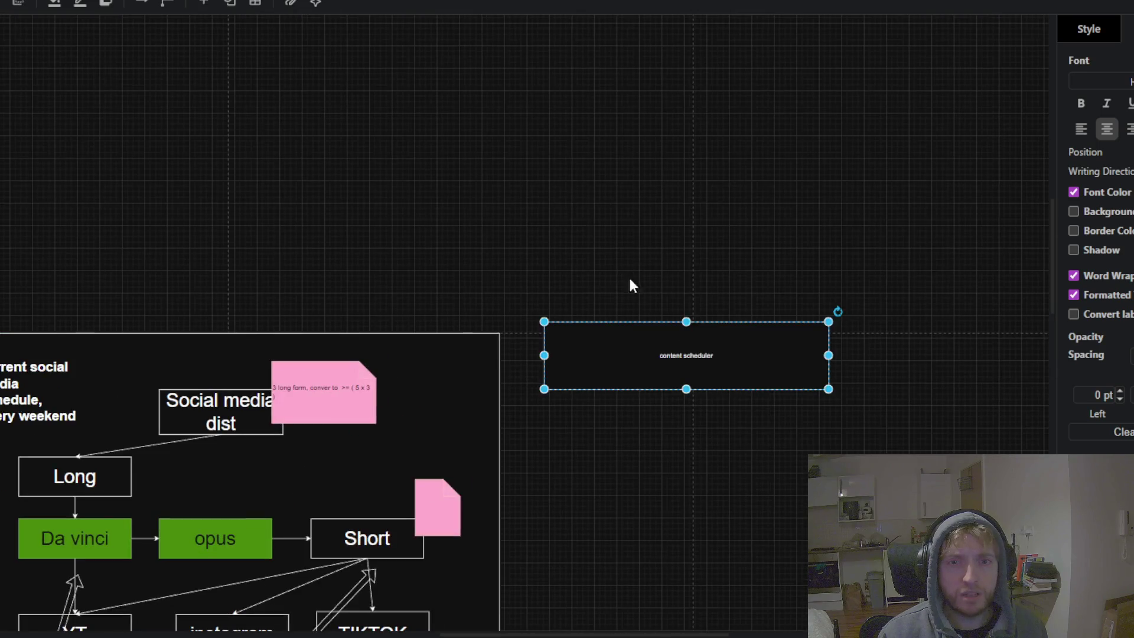
scroll(648, 391, "up", 2)
mouse_move(641, 236)
left_mouse_down()
mouse_move(664, 251)
mouse_move(647, 250)
left_mouse_up()
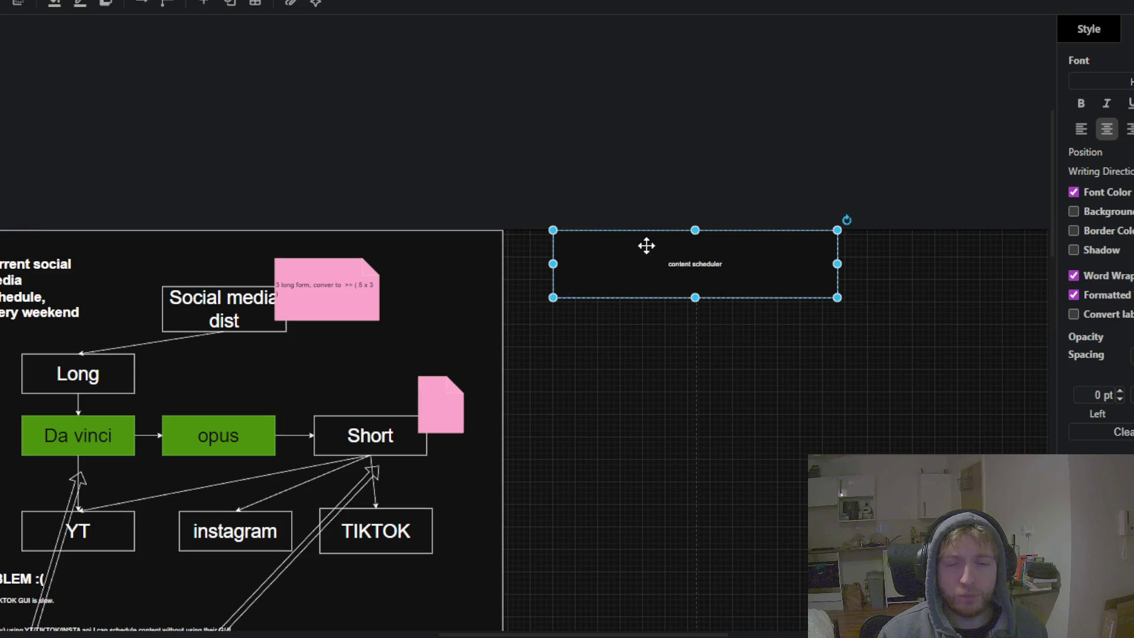
left_click(646, 381)
scroll(679, 154, "down", 4)
scroll(684, 187, "down", 1)
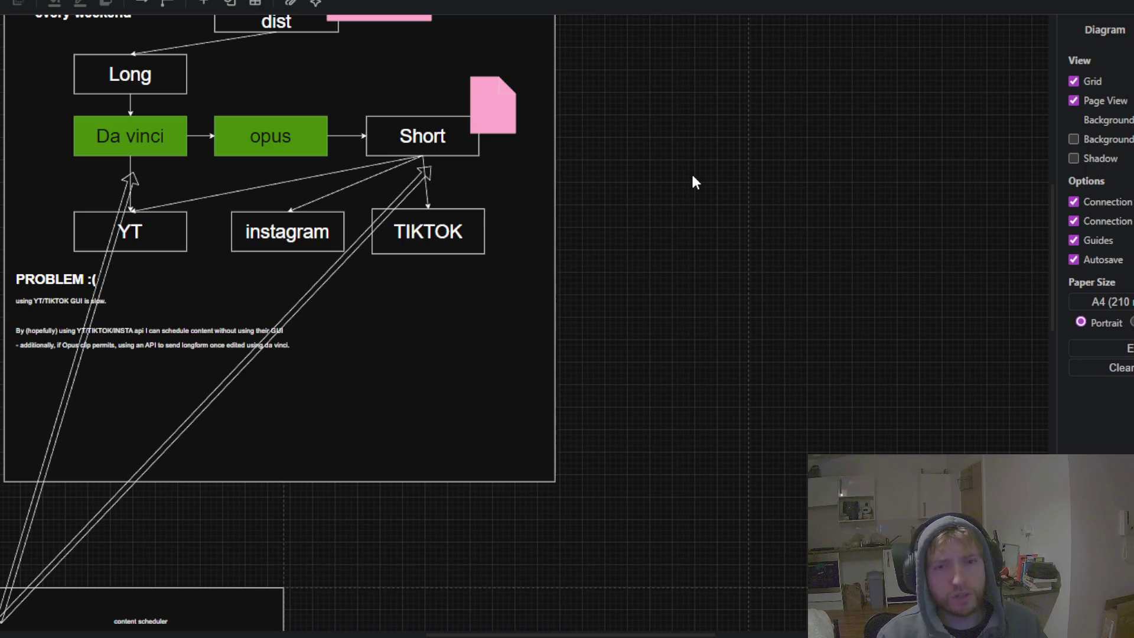
scroll(691, 179, "down", 2)
- Undo the last moves of the standalone box and pan down to the scheduler's module rows
key("ctrl+z")
left_click(708, 210)
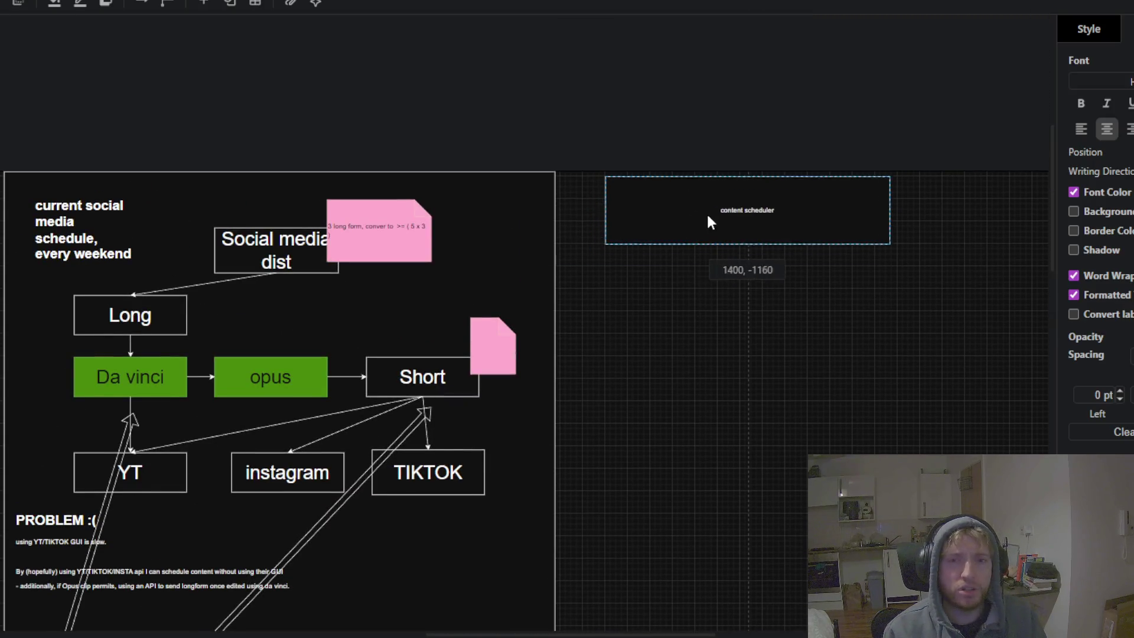
key("ctrl+z")
scroll(671, 337, "down", 5)
scroll(613, 336, "left", 3)
mouse_move(509, 302)
left_mouse_down()
mouse_move(499, 198)
mouse_move(588, 182)
mouse_move(255, 188)
left_mouse_up()
mouse_move(735, 177)
left_mouse_down()
mouse_move(864, 118)
mouse_move(694, 208)
mouse_move(743, 112)
left_mouse_up()
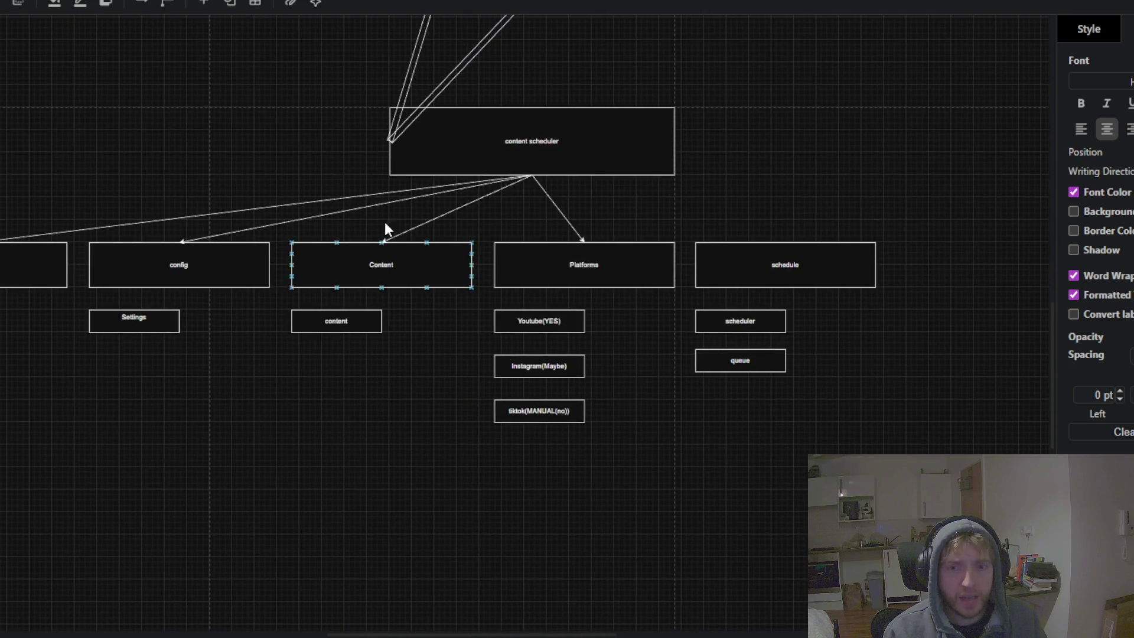
mouse_move(162, 287)
left_mouse_down()
mouse_move(213, 342)
mouse_move(469, 141)
left_mouse_up()
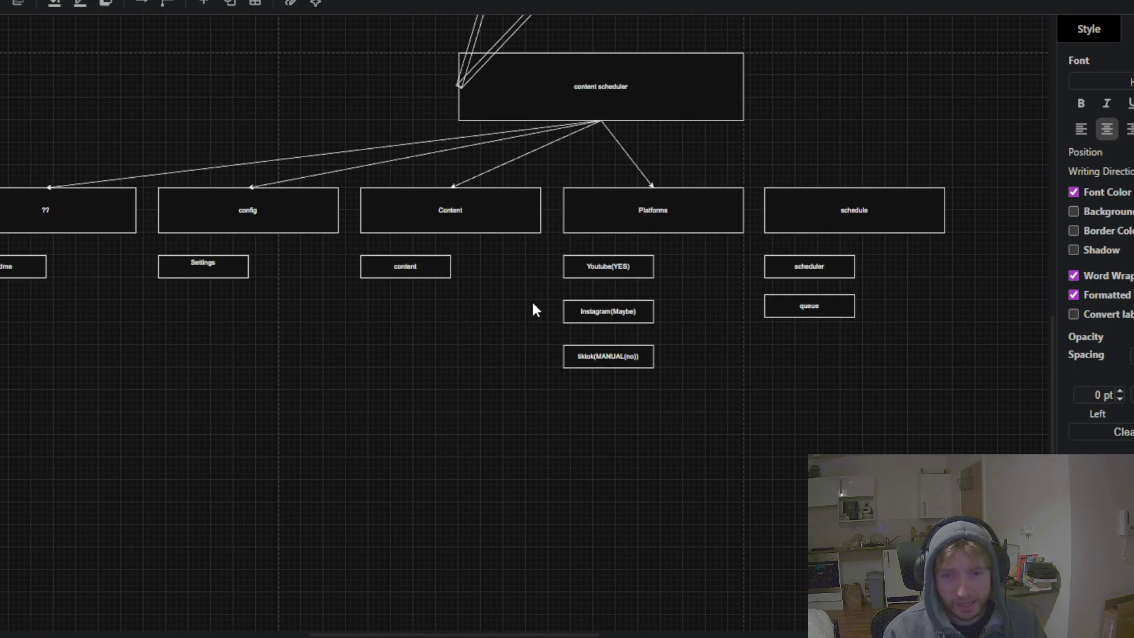
scroll(604, 263, "up", 2)
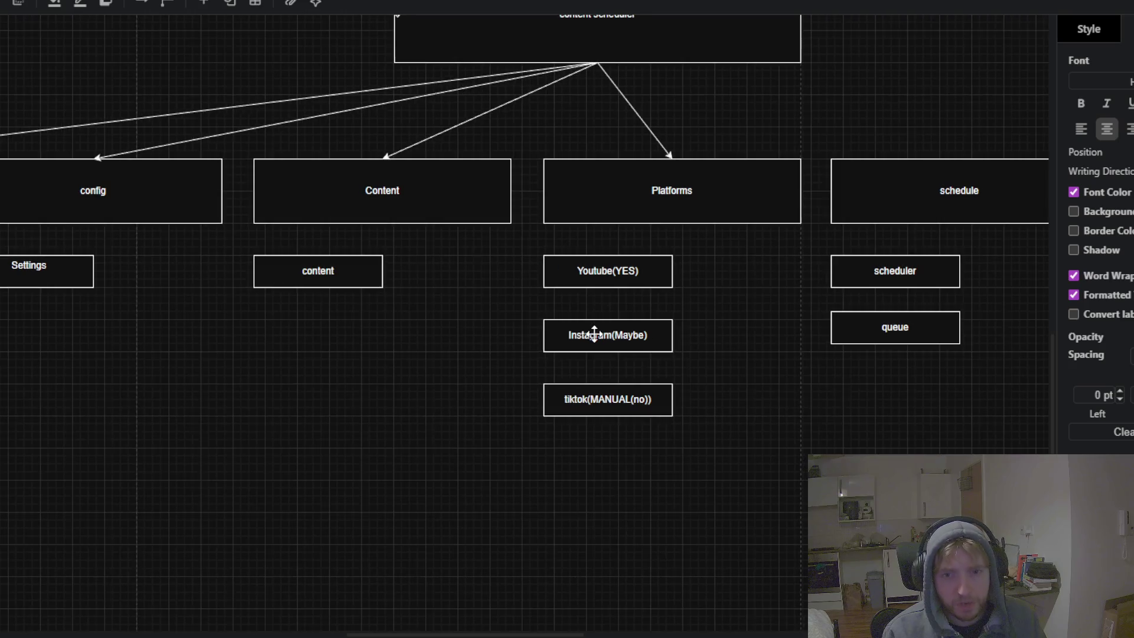
mouse_move(769, 322)
left_mouse_down()
mouse_move(623, 387)
mouse_move(576, 355)
left_mouse_up()
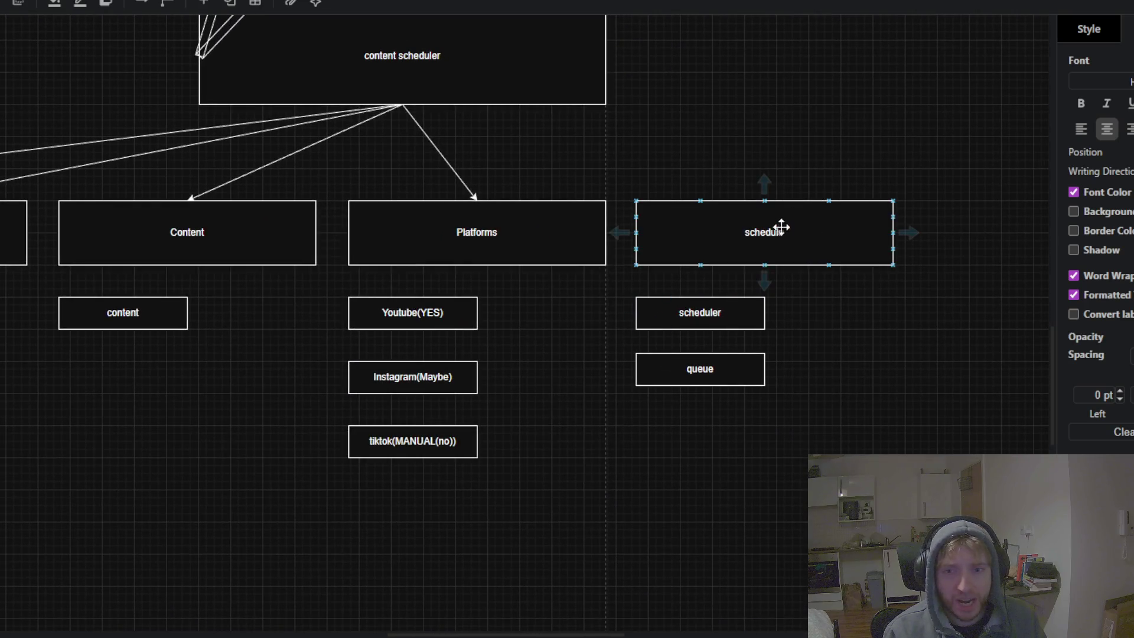
mouse_move(953, 137)
left_mouse_down()
mouse_move(545, 434)
mouse_move(584, 462)
left_mouse_up()
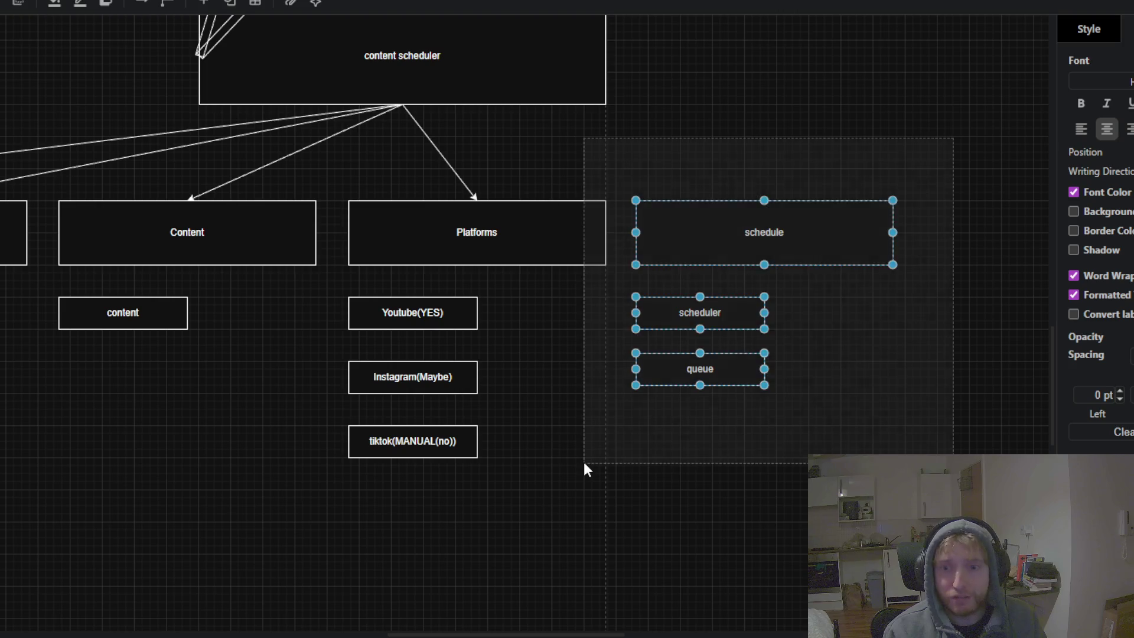
left_click(550, 477)
scroll(559, 372, "up", 3)
scroll(560, 372, "right", 2)
scroll(743, 194, "down", 3)
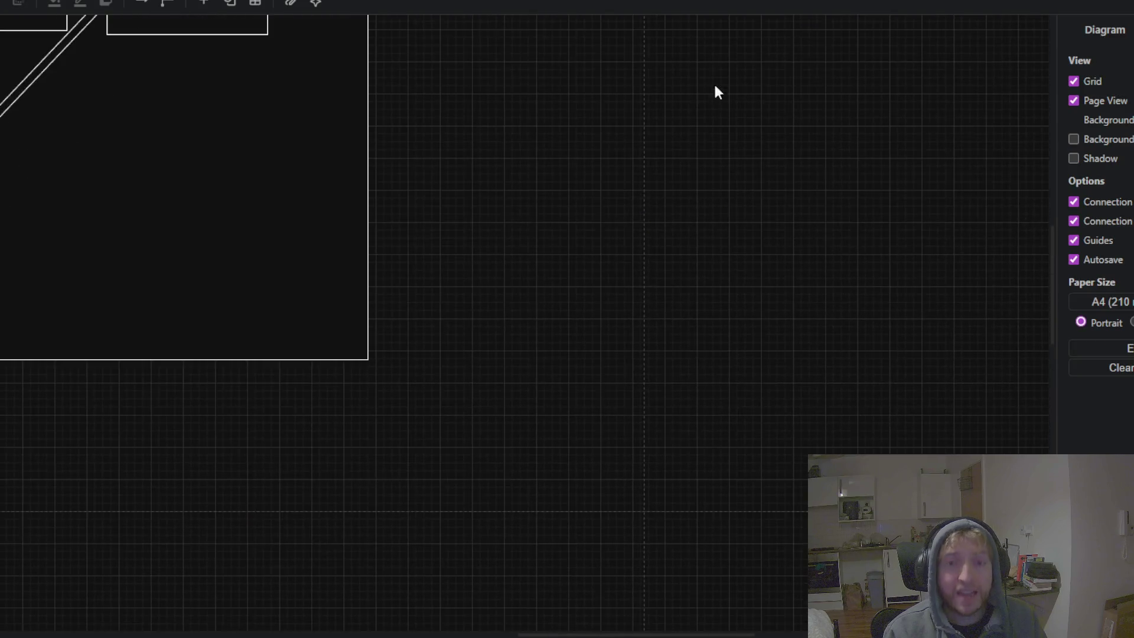
scroll(528, 245, "up", 3)
left_click(399, 307)
double_click(399, 306)
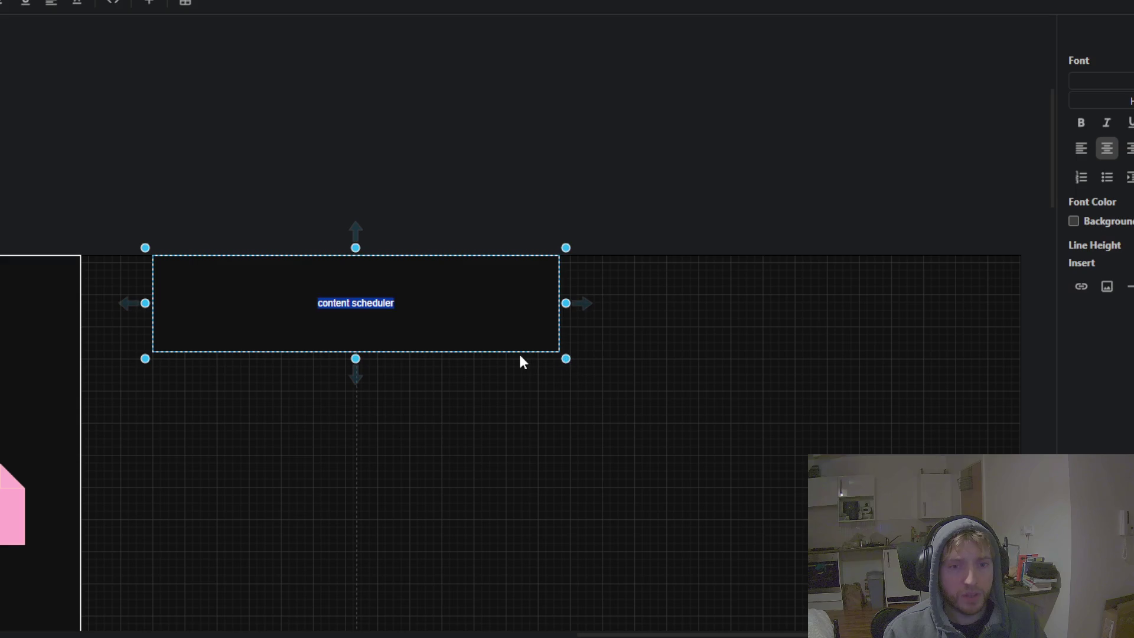
type("analytics")
- Finish renaming the box to analytics and nudge it left above the notes container
key("Escape")
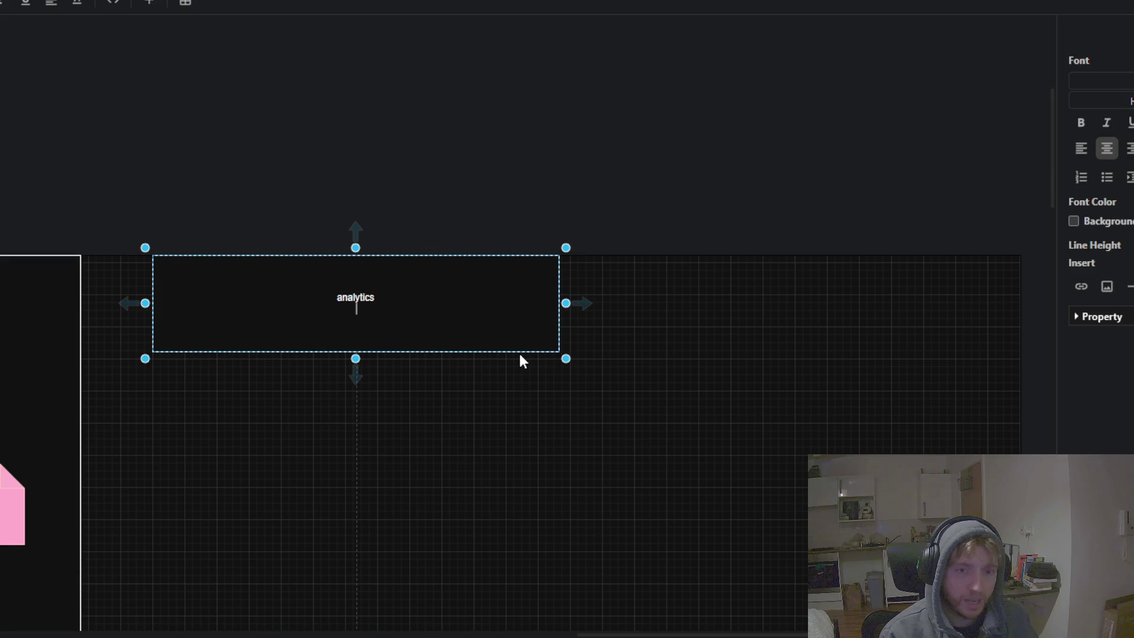
left_click(519, 376)
mouse_move(520, 377)
left_mouse_down()
mouse_move(686, 366)
mouse_move(712, 337)
mouse_move(653, 214)
left_mouse_up()
scroll(700, 346, "down", 5)
mouse_move(653, 119)
left_mouse_down()
mouse_move(660, 129)
mouse_move(653, 119)
left_mouse_up()
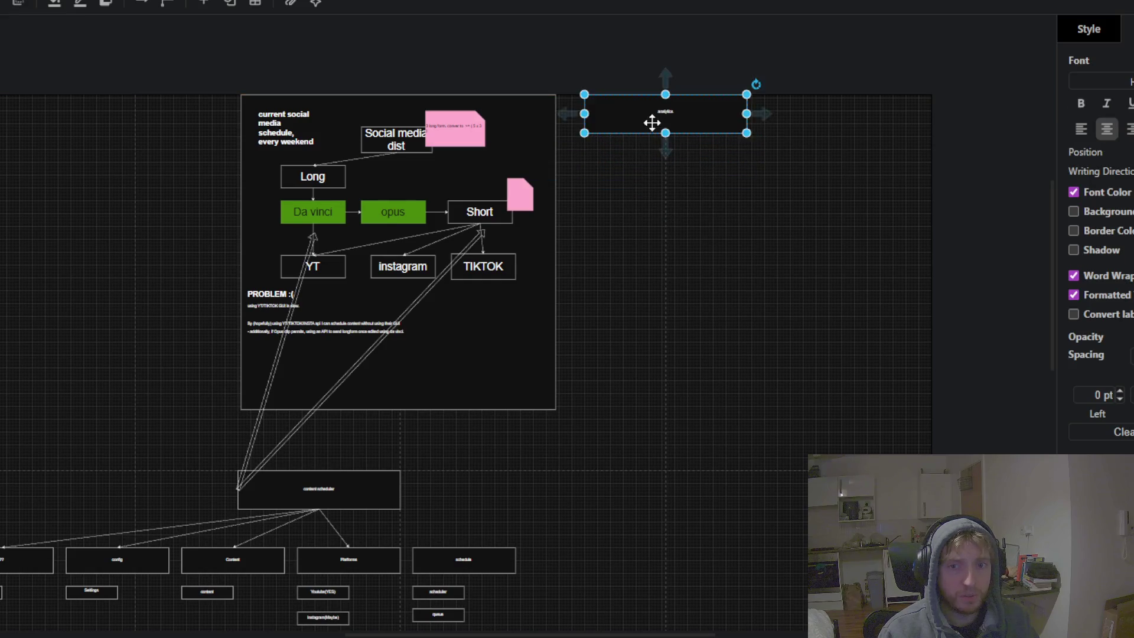
- Move the analytics box down beside the content scheduler and start selecting the schedule box
key("Escape")
left_click(401, 180)
scroll(401, 180, "up", 1)
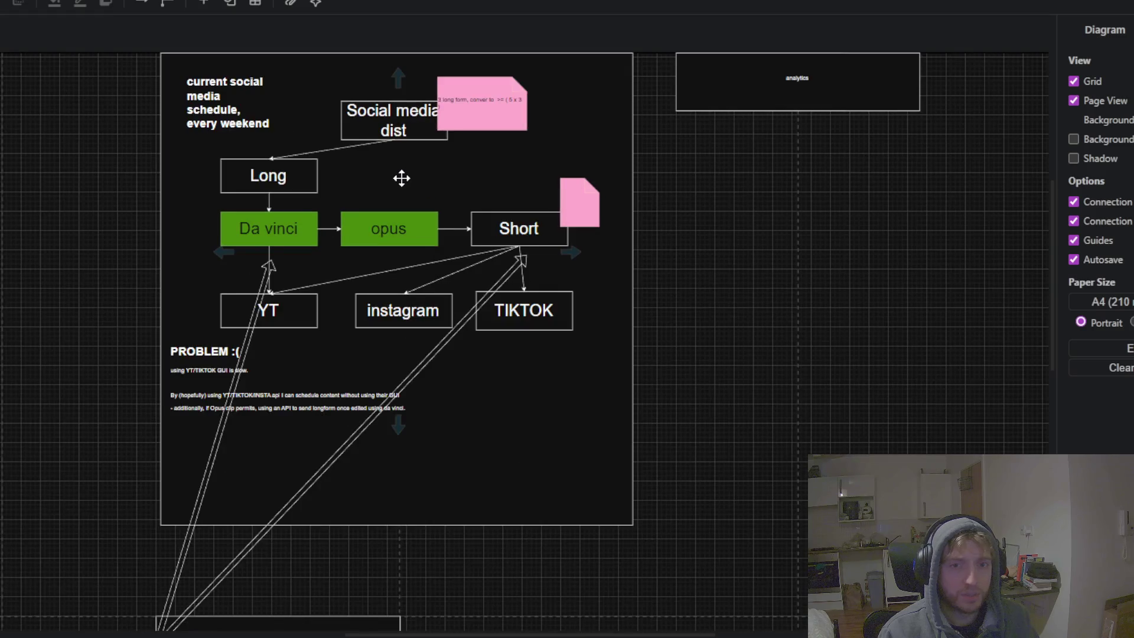
scroll(402, 180, "up", 1)
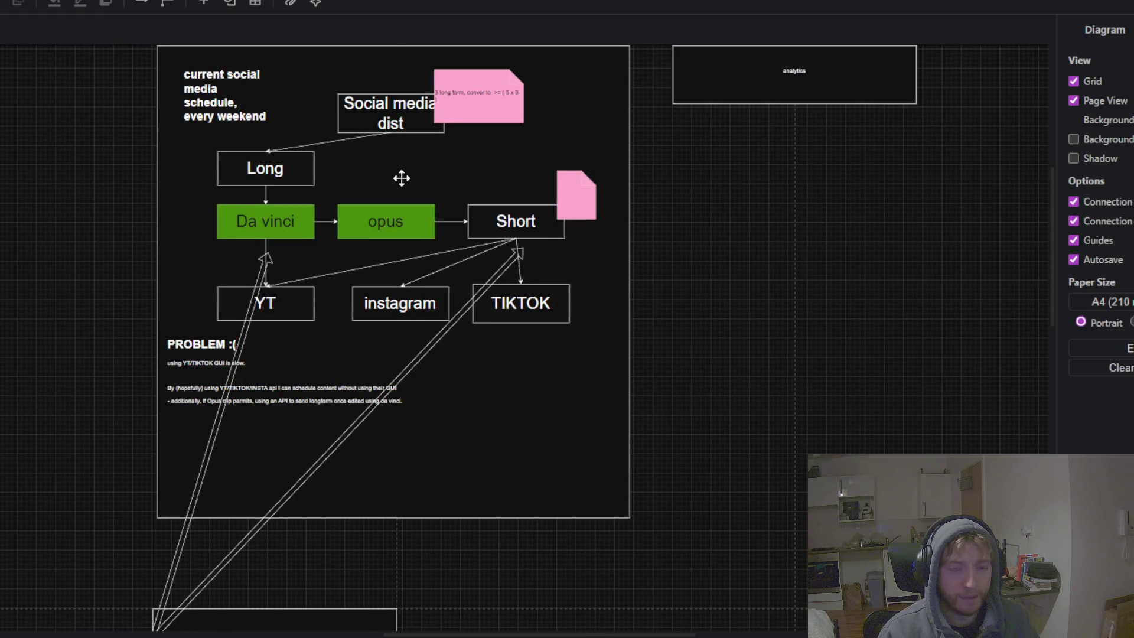
left_click(402, 179)
left_click(726, 341)
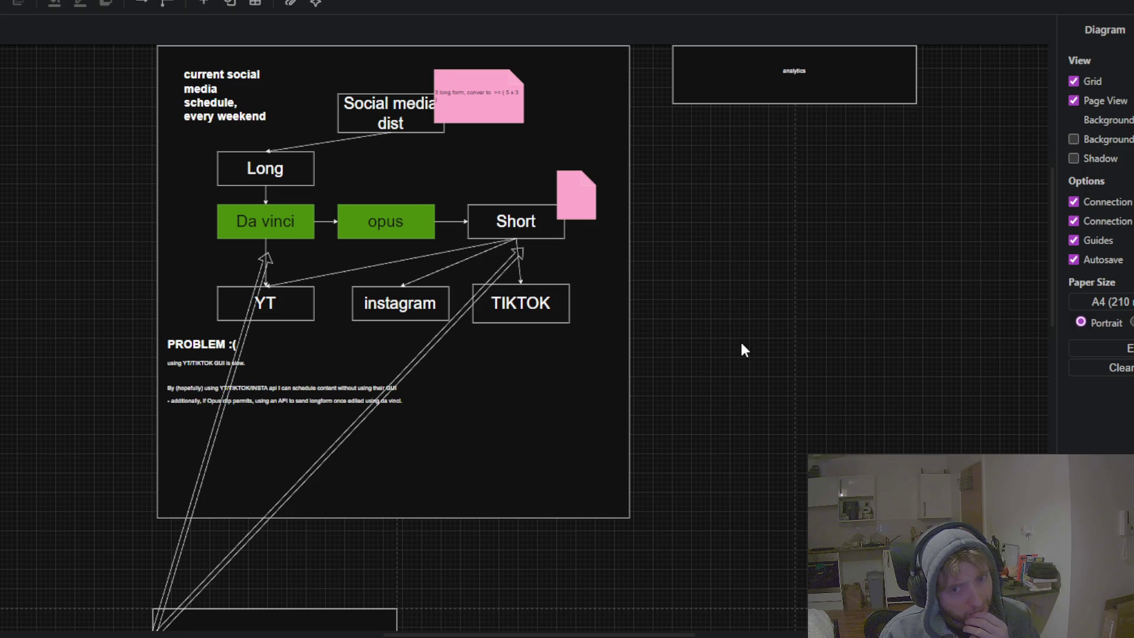
scroll(760, 345, "down", 3)
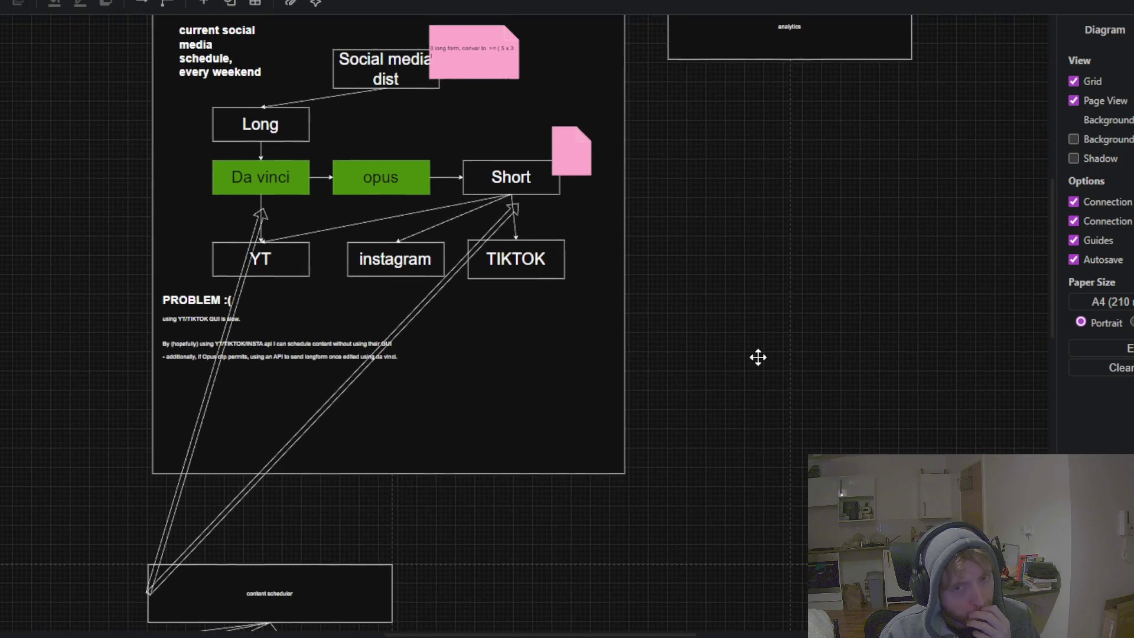
left_click_drag(770, 51, 573, 614)
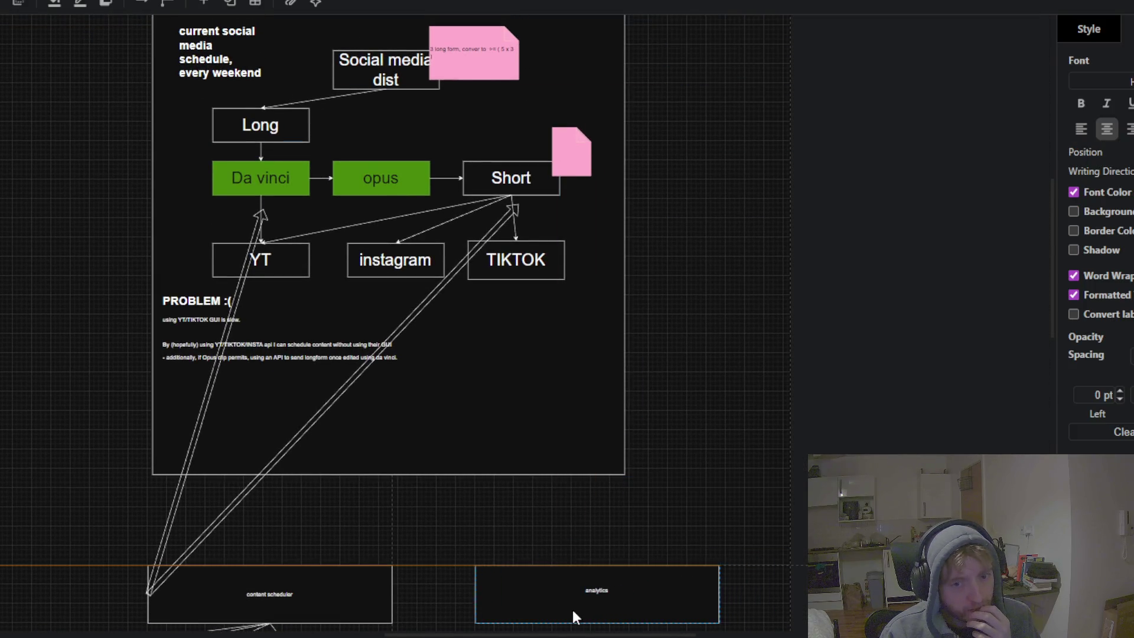
scroll(699, 433, "down", 2)
scroll(711, 481, "down", 4)
left_click(712, 481)
left_click(549, 470)
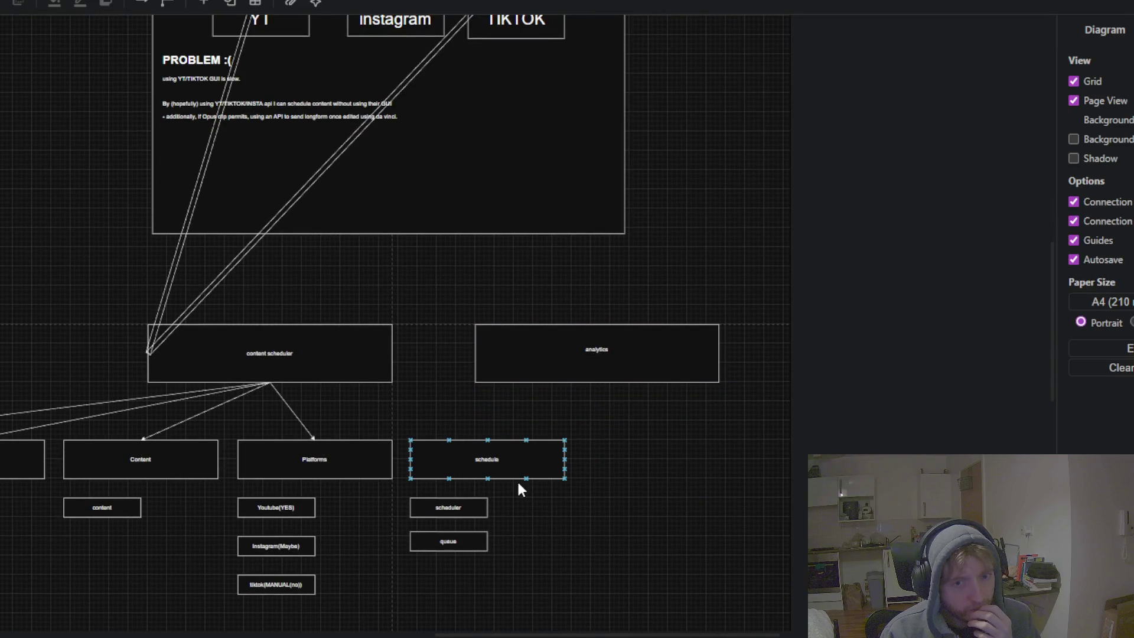
scroll(622, 471, "down", 3)
scroll(922, 362, "left", 5)
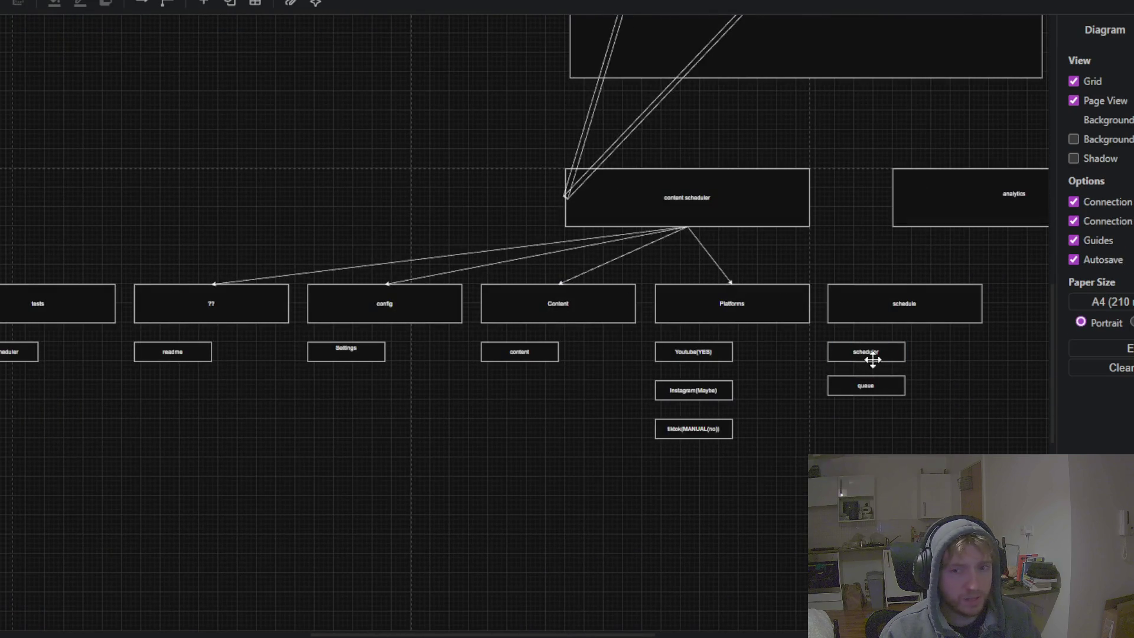
left_click(879, 313)
- Select every module box with its sub-boxes and shift the whole group left under content scheduler
left_click(836, 352, "shift")
left_click(847, 387, "shift")
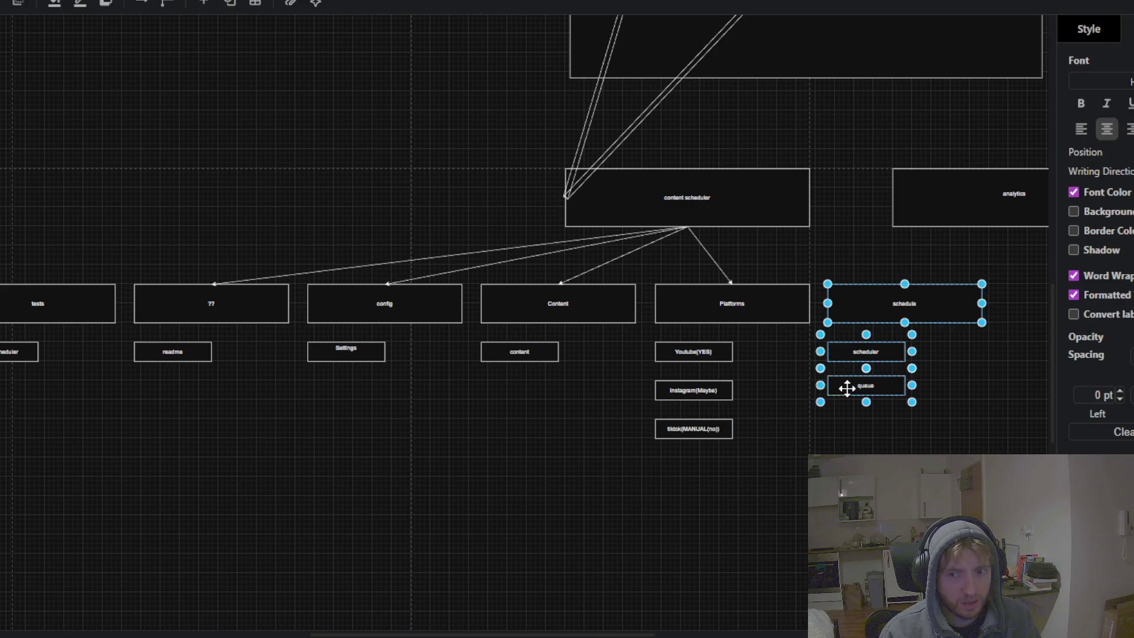
left_click(691, 309, "shift")
left_click(682, 355, "shift")
left_click(677, 387, "shift")
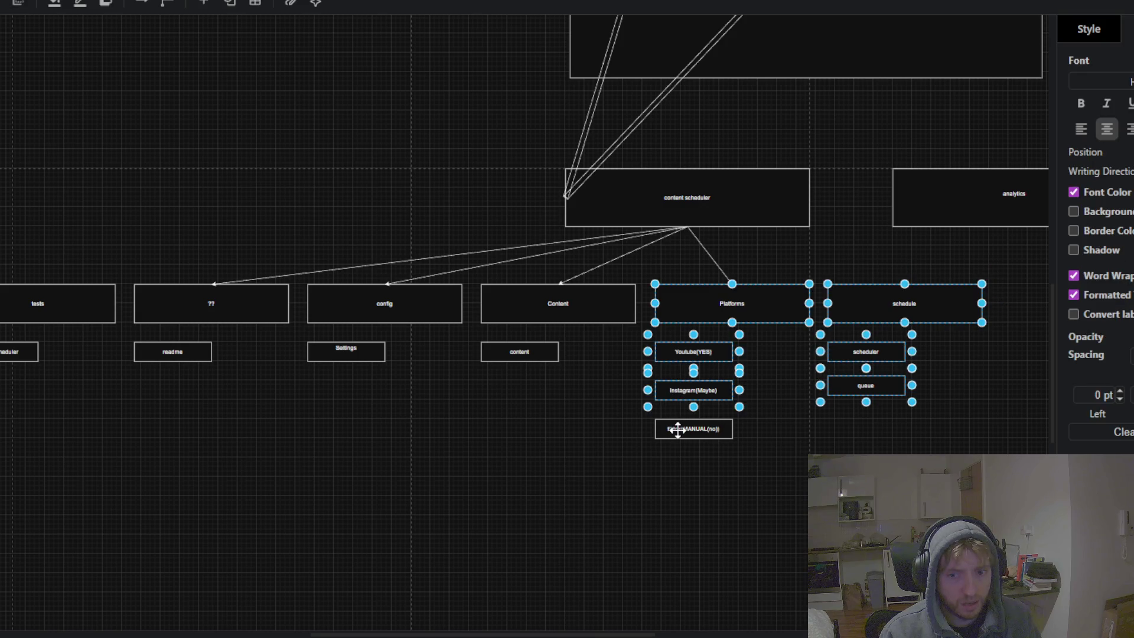
left_click(677, 429, "shift")
left_click(561, 312, "shift")
left_click(519, 355, "shift")
left_click(397, 306, "shift")
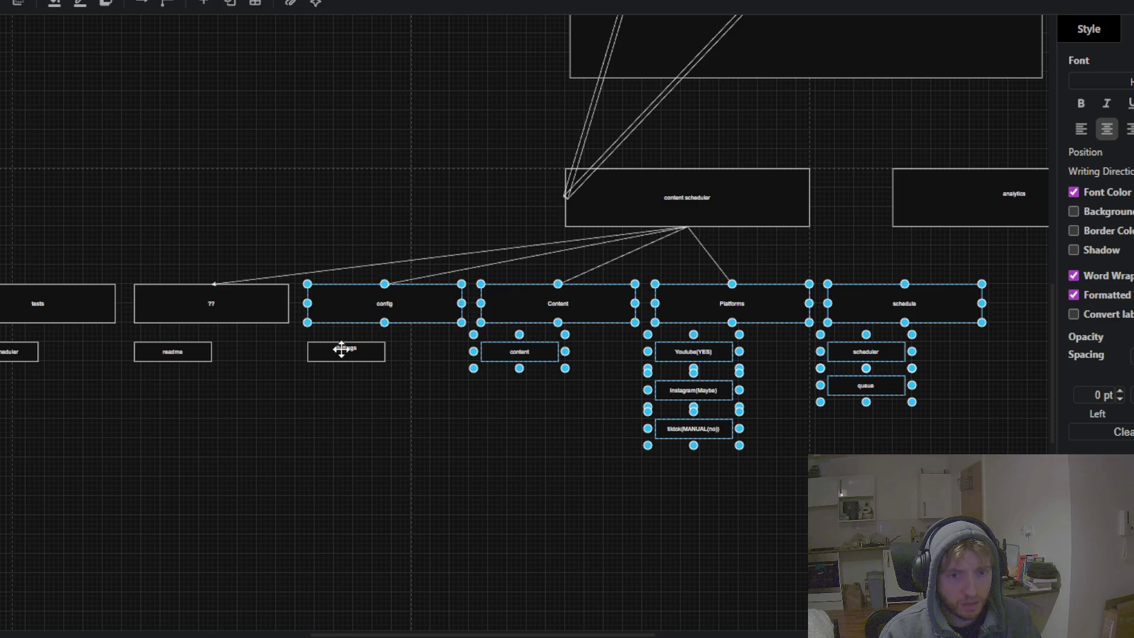
left_click(341, 350, "shift")
left_click(223, 317, "shift")
left_click(147, 348, "shift")
left_click(98, 310, "shift")
left_click(11, 352, "shift")
mouse_move(254, 304)
left_mouse_down()
mouse_move(121, 319)
mouse_move(79, 290)
left_mouse_up()
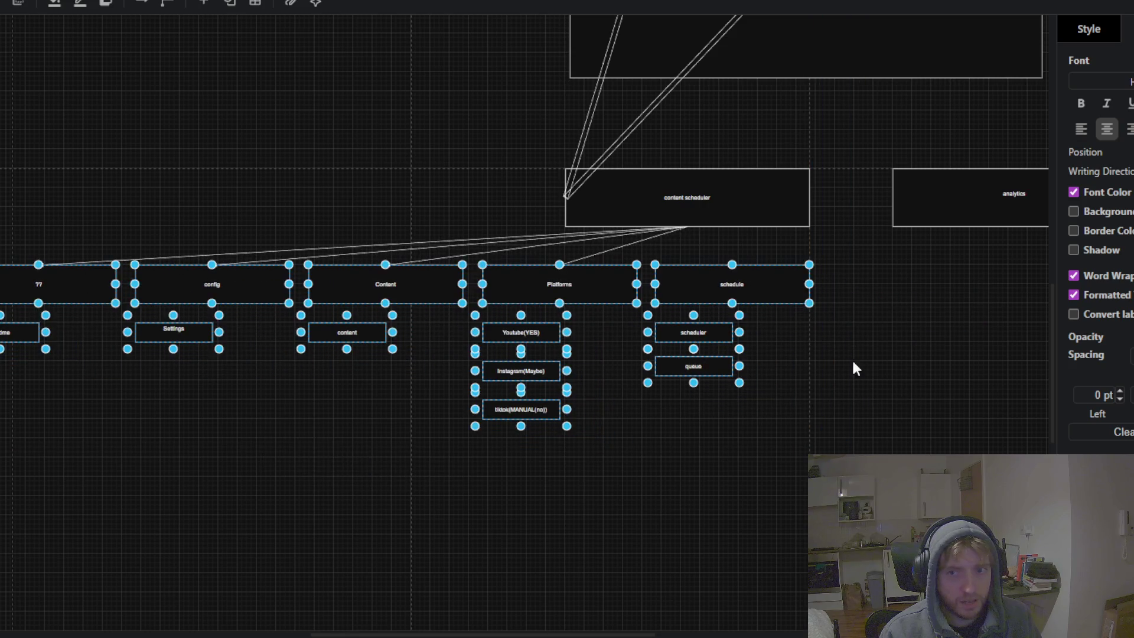
left_click(922, 367)
scroll(593, 415, "right", 5)
scroll(593, 416, "up", 2)
- Align the analytics box beside the content scheduler box
left_click(641, 307)
mouse_move(641, 306)
left_mouse_down()
mouse_move(657, 317)
mouse_move(602, 313)
left_mouse_up()
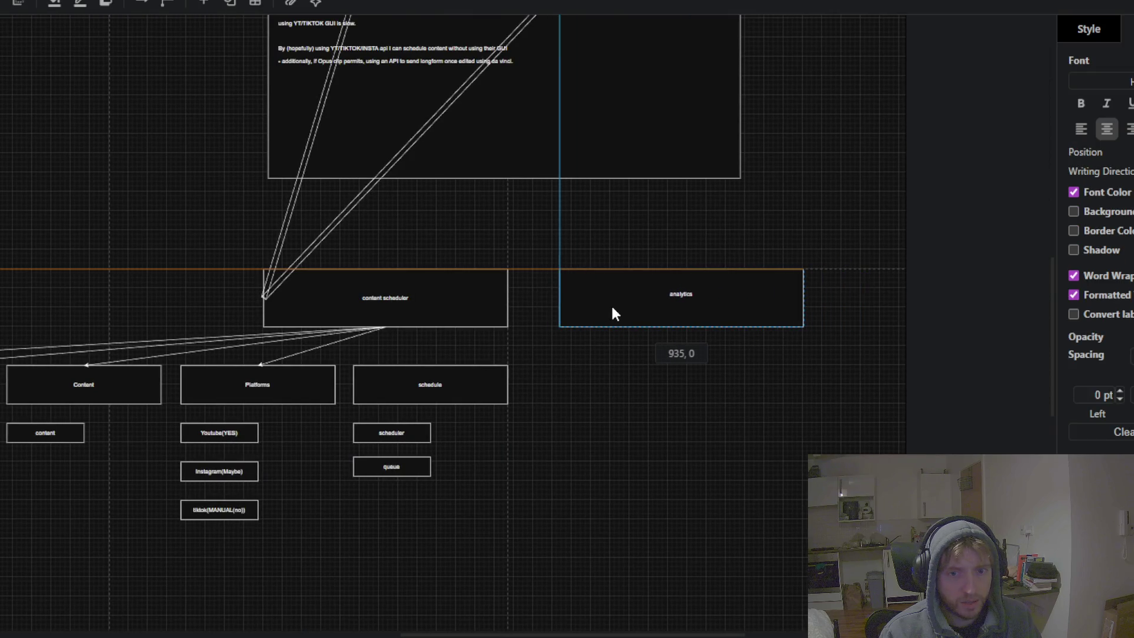
- Select the content scheduler together with its module rows, child boxes and the queue box
left_click(587, 419)
scroll(779, 362, "down", 3)
scroll(780, 362, "left", 4)
left_click(588, 193)
left_click(581, 244, "shift")
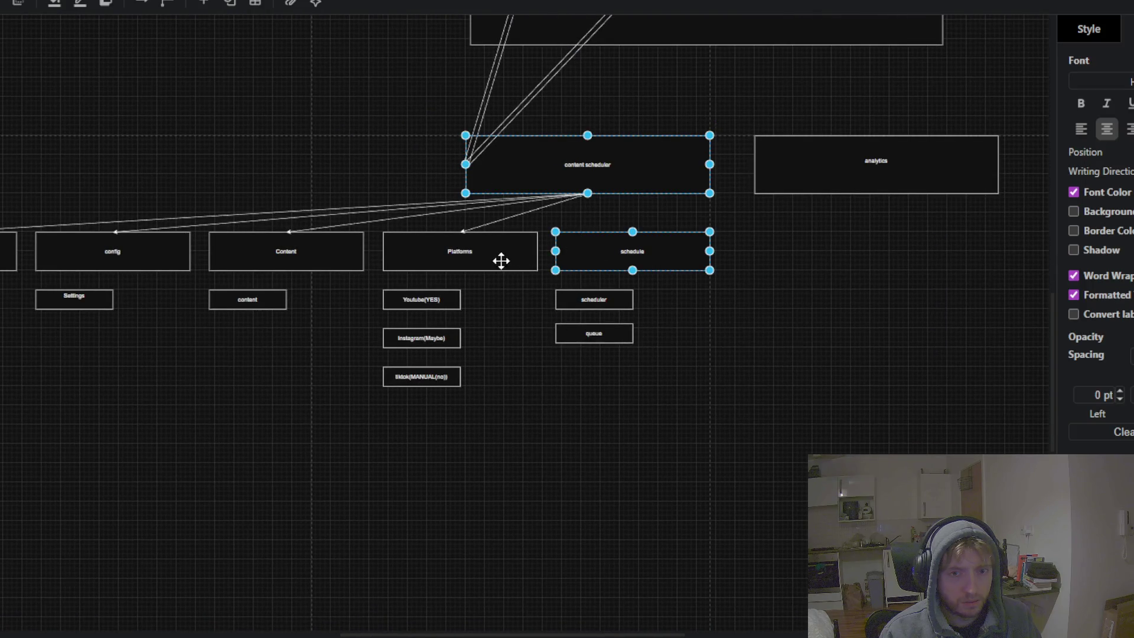
left_click(502, 261, "shift")
left_click(299, 263, "shift")
left_click(56, 266, "shift")
left_click(16, 270, "shift")
left_click(107, 298, "shift")
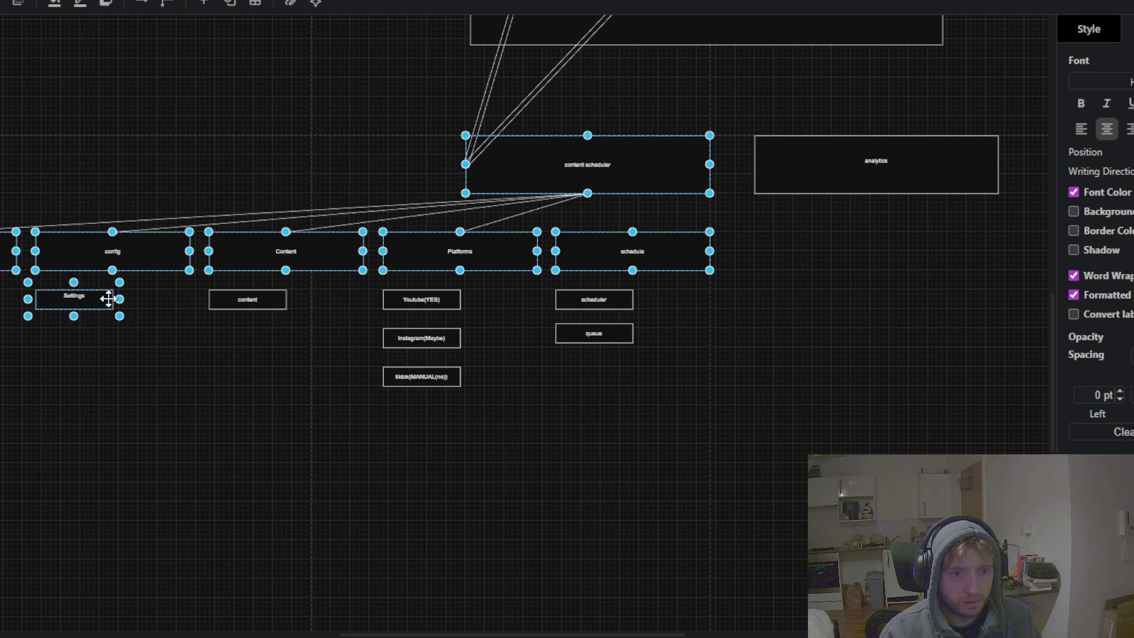
left_click(225, 297, "shift")
left_click(413, 298, "shift")
left_click(420, 337, "shift")
left_click(422, 377, "shift")
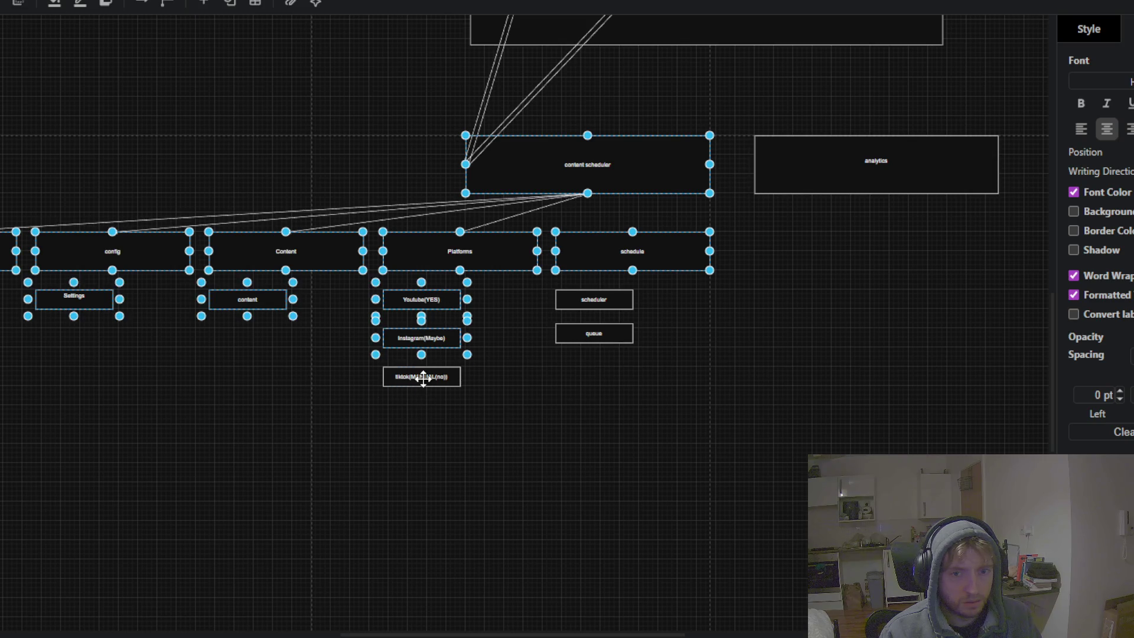
left_click(602, 298, "shift")
left_click(589, 338, "shift")
- Move the selected scheduler group further left and lower on the canvas
mouse_move(610, 257)
left_mouse_down()
mouse_move(443, 282)
mouse_move(212, 257)
mouse_move(486, 264)
mouse_move(425, 324)
mouse_move(368, 329)
mouse_move(413, 264)
mouse_move(405, 258)
mouse_move(213, 254)
left_mouse_up()
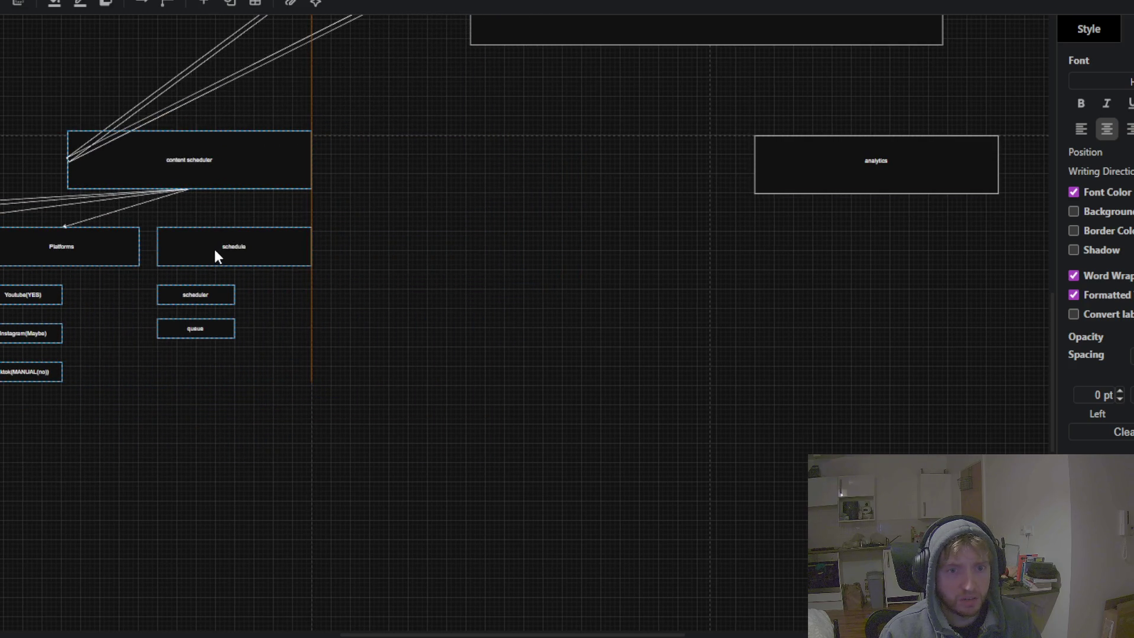
left_click_drag(506, 267, 466, 344)
scroll(466, 345, "down", 2)
scroll(499, 309, "down", 2)
scroll(502, 370, "down", 2)
left_click_drag(334, 344, 327, 345)
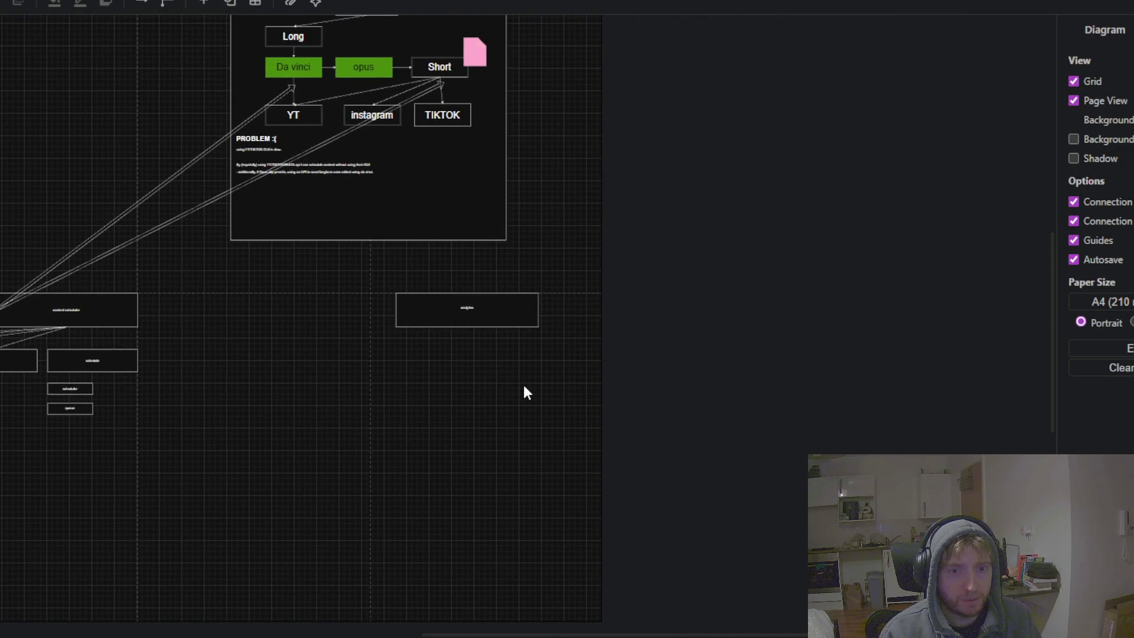
- Nudge the analytics box slightly left so it sits level with the scheduler
left_click_drag(522, 393, 482, 376)
left_click_drag(435, 302, 413, 307)
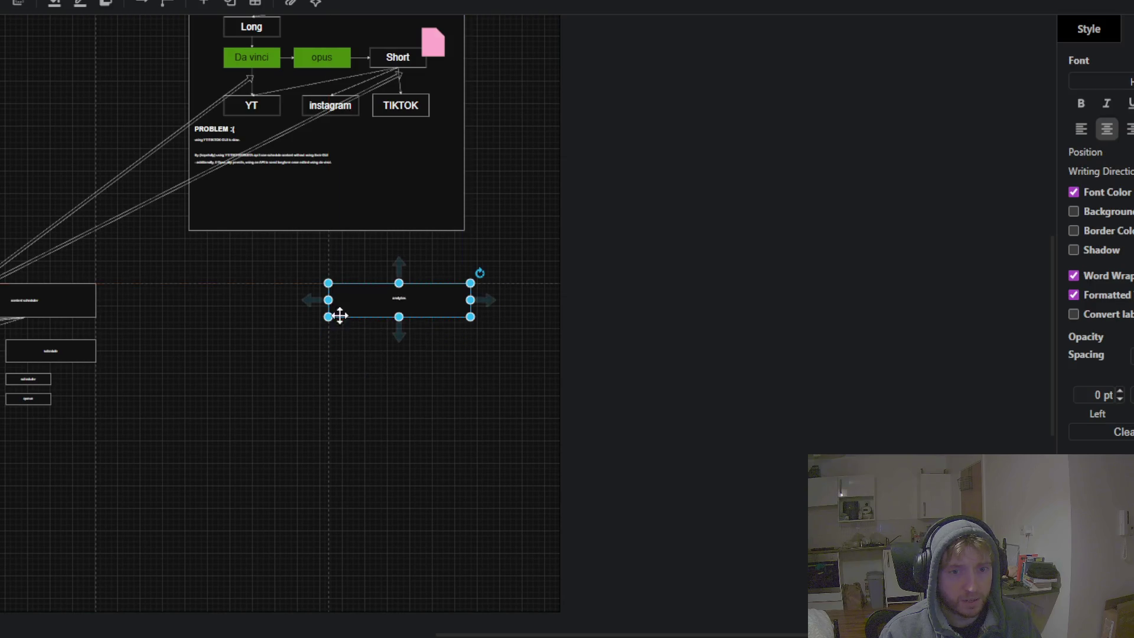
scroll(345, 405, "up", 2)
scroll(345, 406, "left", 3)
left_click(375, 433)
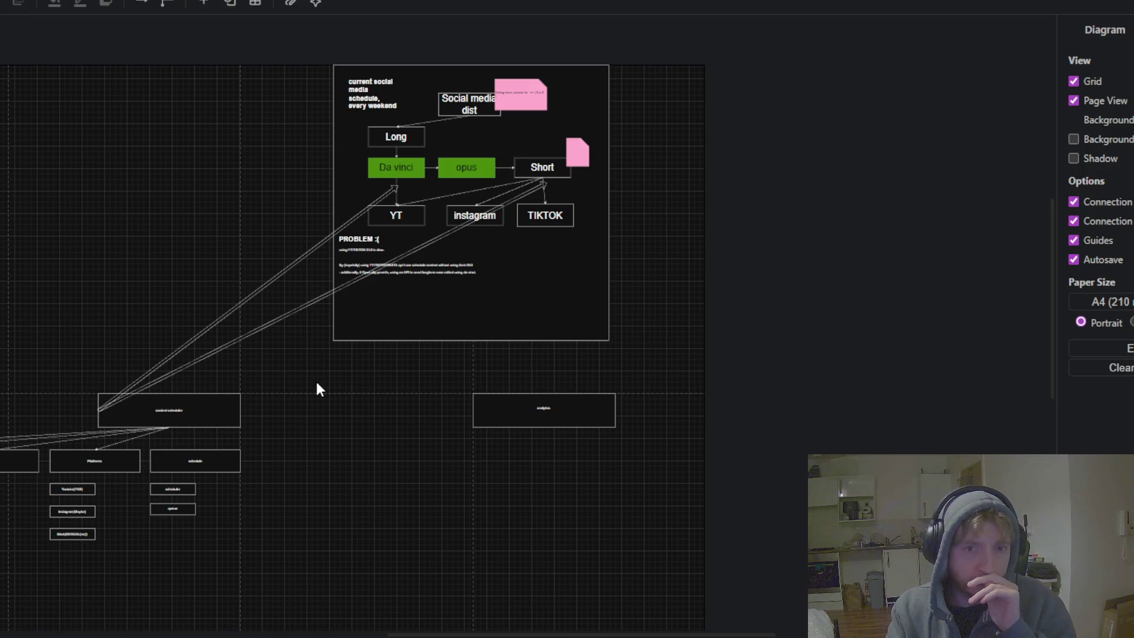
left_click_drag(319, 388, 416, 350)
scroll(396, 393, "down", 1)
left_click(362, 339)
scroll(363, 339, "up", 3)
scroll(490, 421, "left", 3)
scroll(490, 422, "down", 2)
scroll(208, 458, "left", 1)
scroll(208, 458, "down", 1)
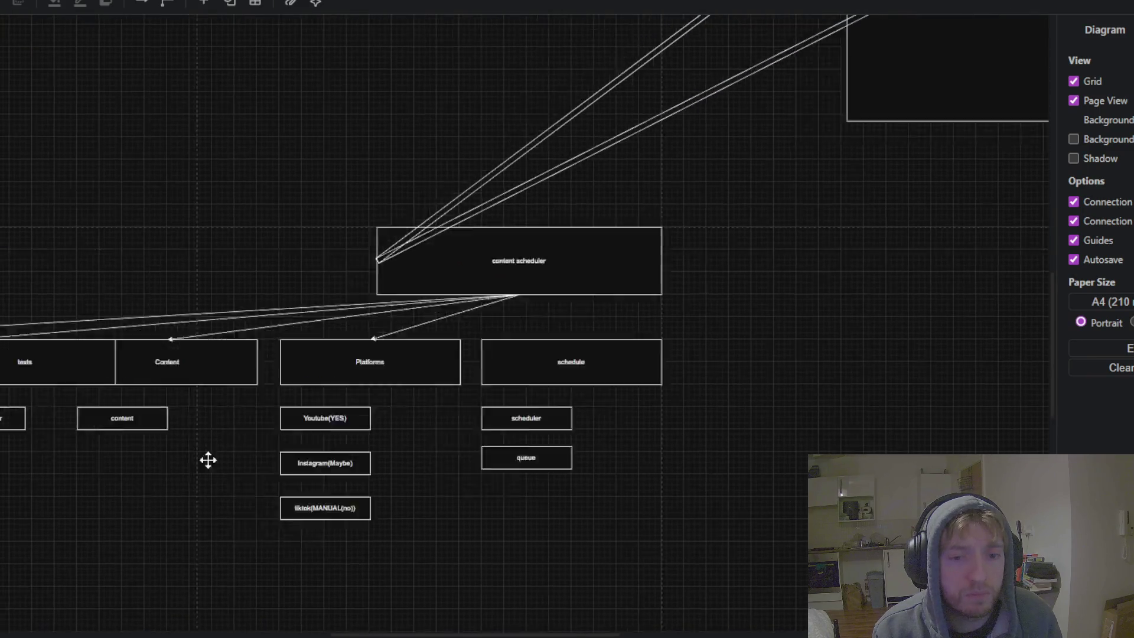
scroll(334, 413, "left", 3)
scroll(335, 414, "down", 1)
left_click(298, 372)
left_click(364, 377)
mouse_move(325, 418)
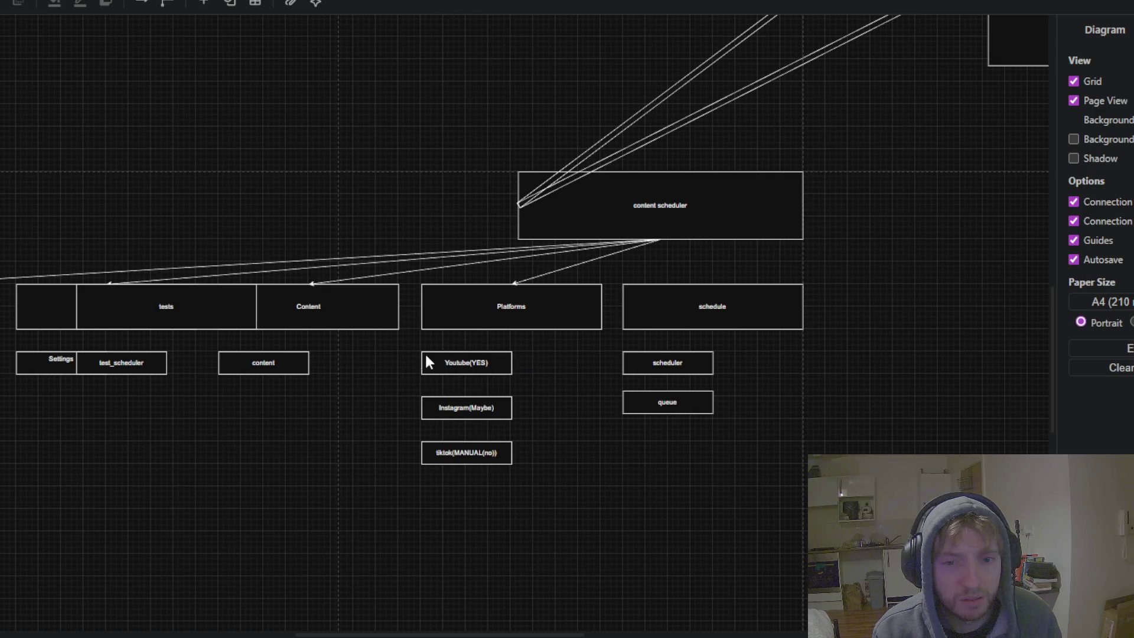
scroll(261, 416, "up", 1)
scroll(278, 342, "up", 2)
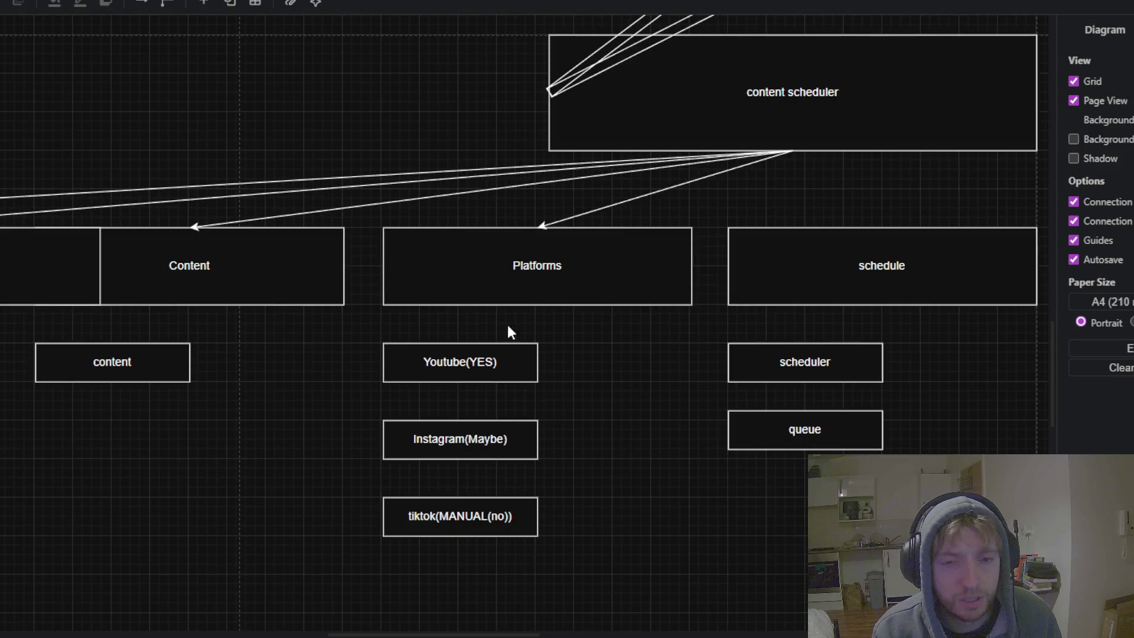
scroll(494, 331, "up", 1)
left_click(466, 355)
left_click(243, 390)
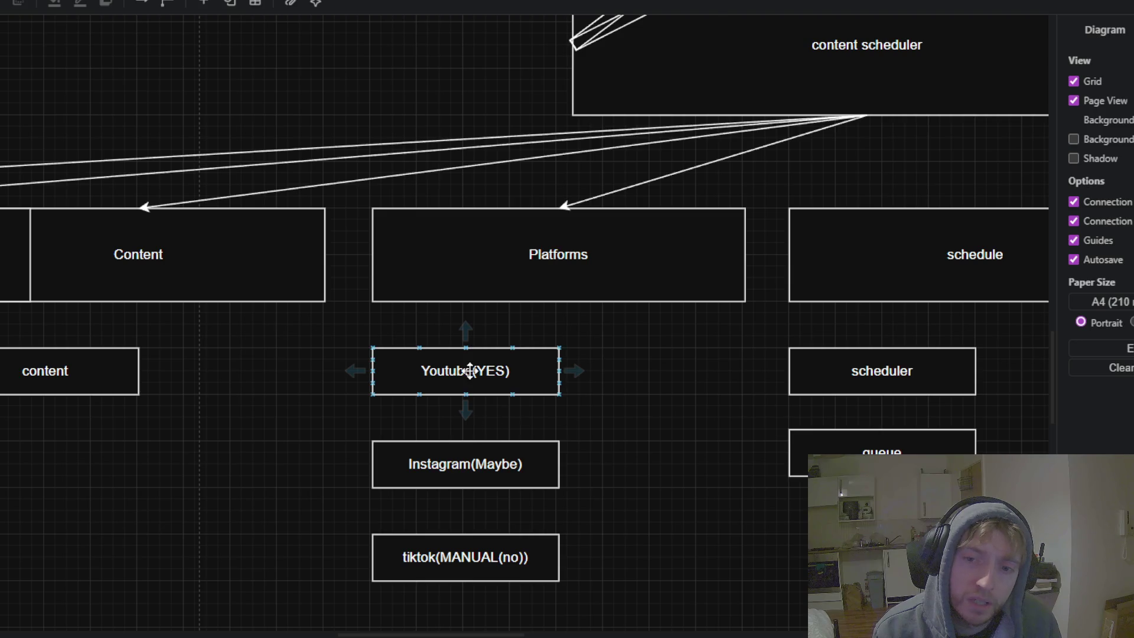
scroll(465, 371, "down", 1)
scroll(481, 472, "down", 1)
scroll(475, 394, "up", 2)
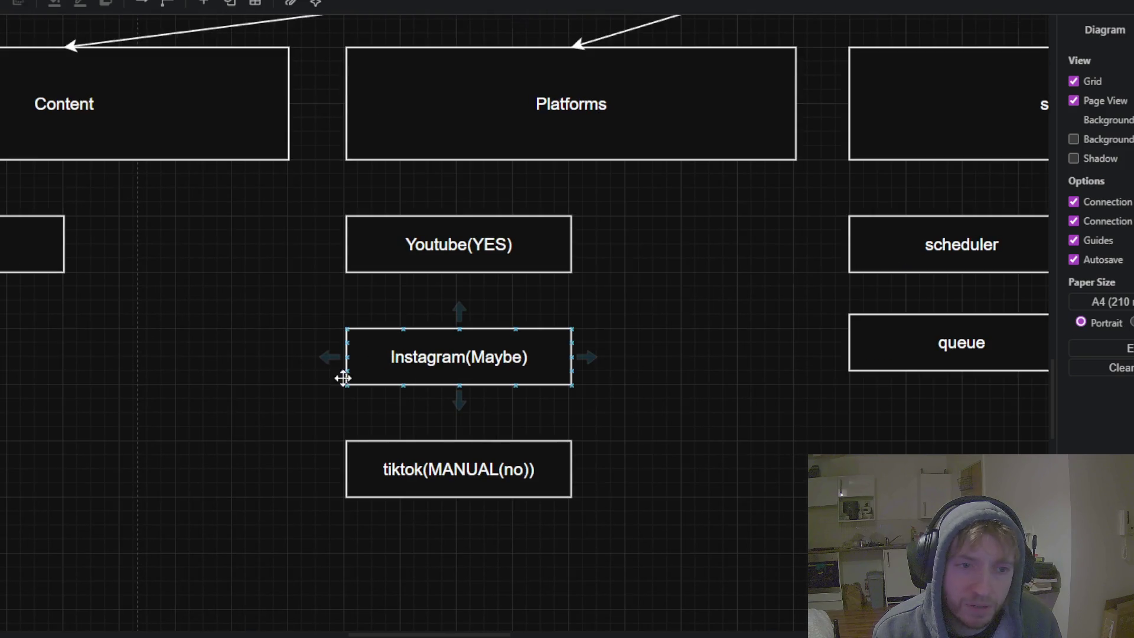
scroll(293, 390, "down", 3)
scroll(285, 390, "down", 1)
scroll(297, 397, "up", 1)
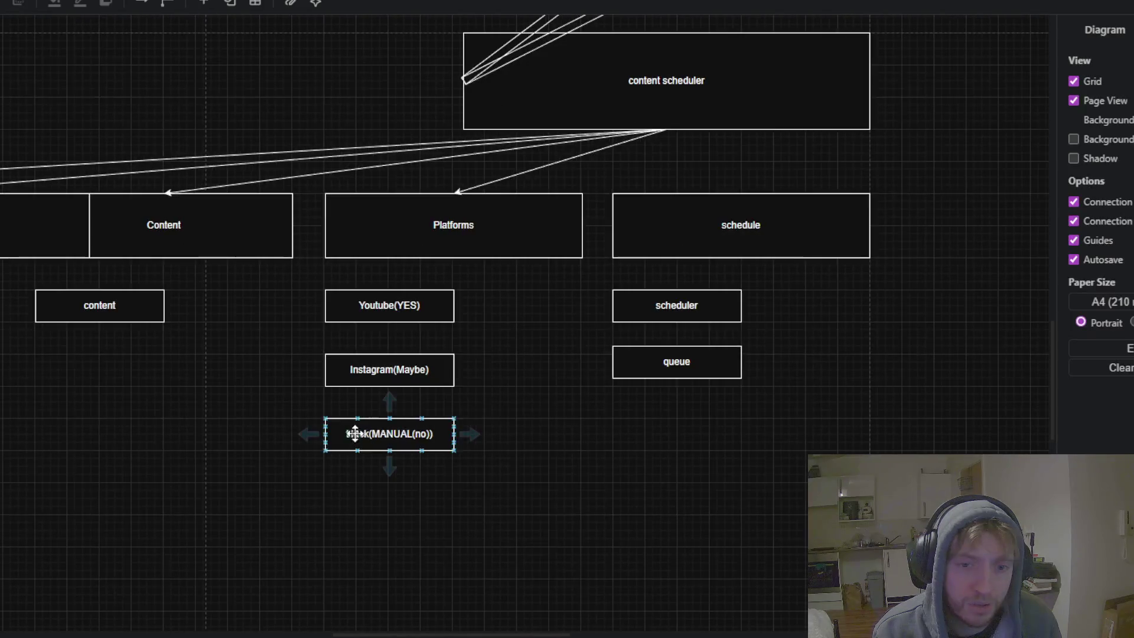
scroll(683, 384, "down", 2)
left_click_drag(689, 386, 438, 498)
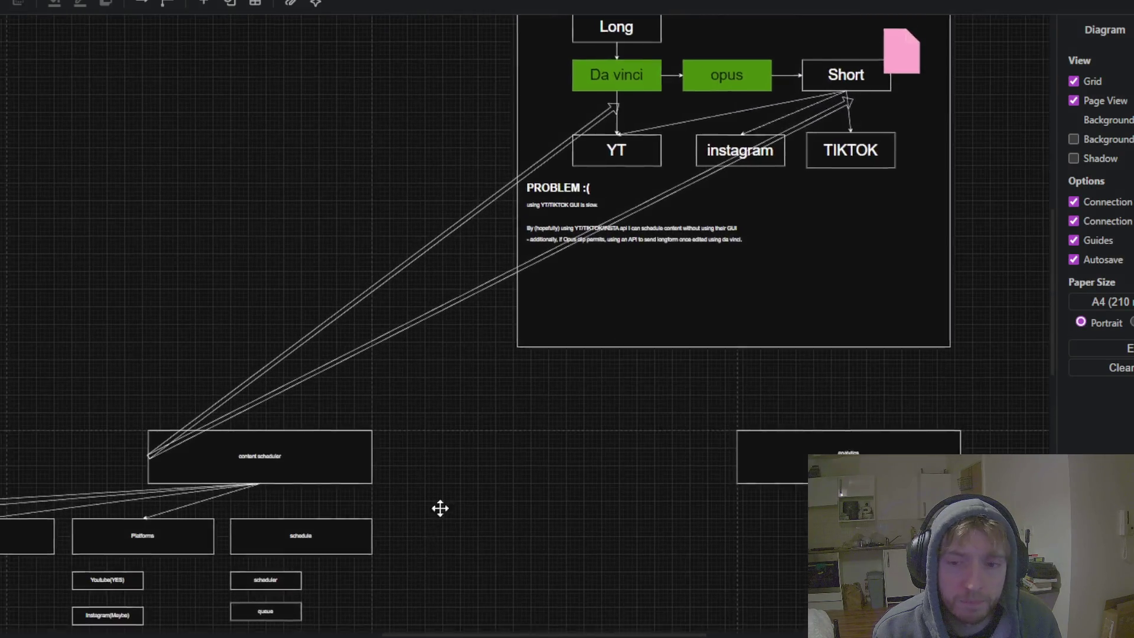
scroll(438, 498, "right", 5)
scroll(316, 494, "right", 2)
scroll(221, 550, "right", 2)
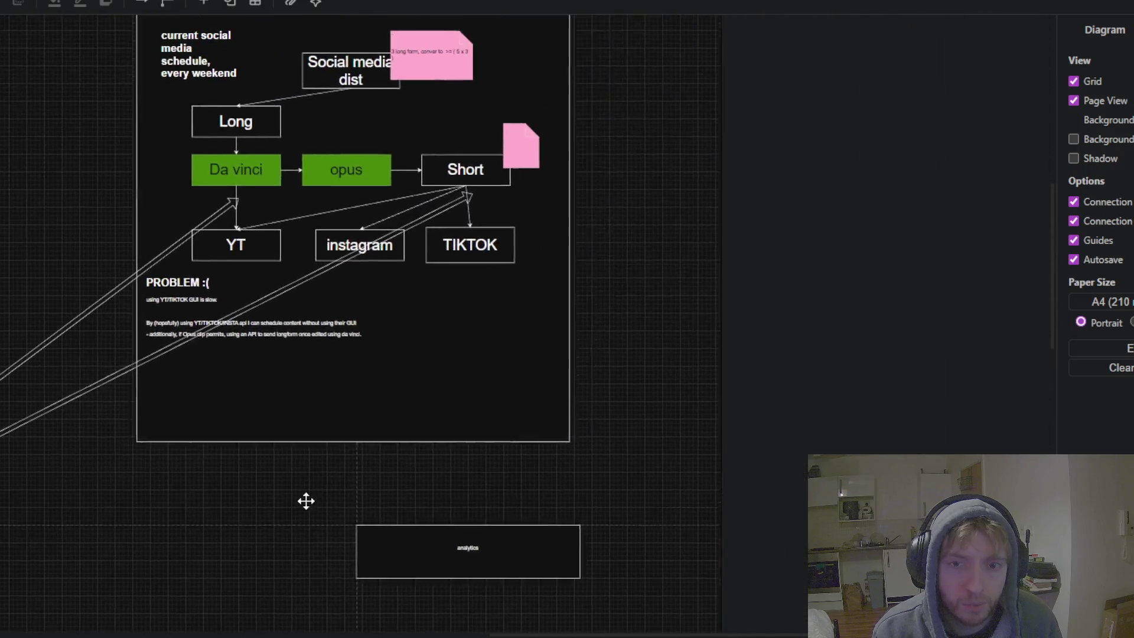
scroll(304, 500, "down", 2)
scroll(294, 386, "down", 1)
left_click(438, 418)
scroll(431, 422, "up", 2)
scroll(443, 415, "up", 1)
scroll(431, 428, "up", 2)
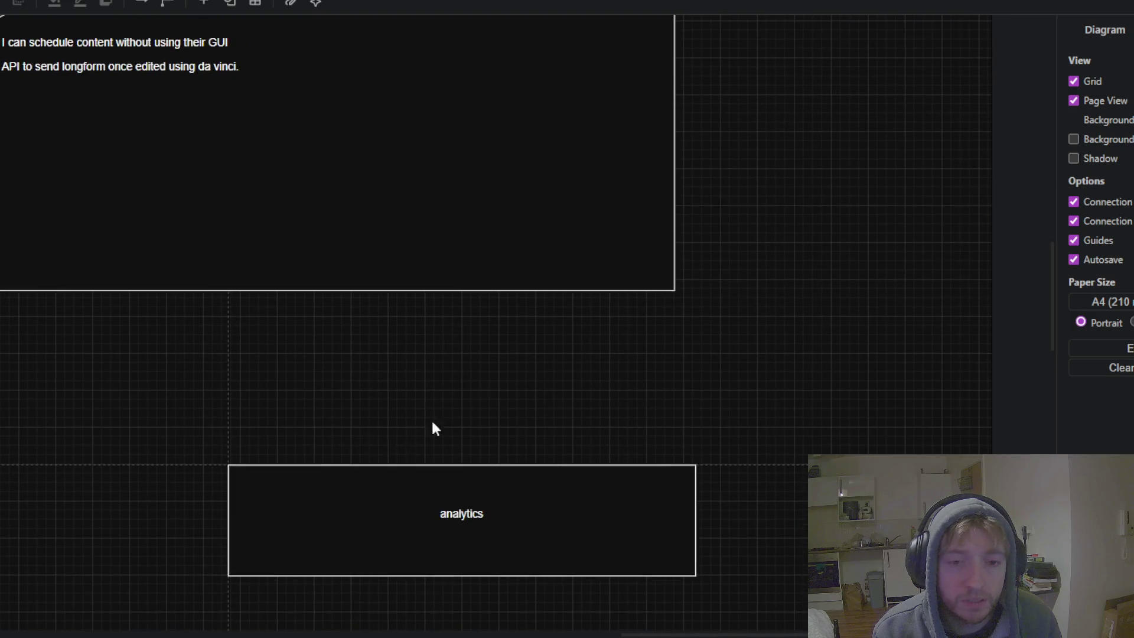
scroll(474, 387, "down", 2)
left_click(456, 468)
scroll(207, 452, "left", 2)
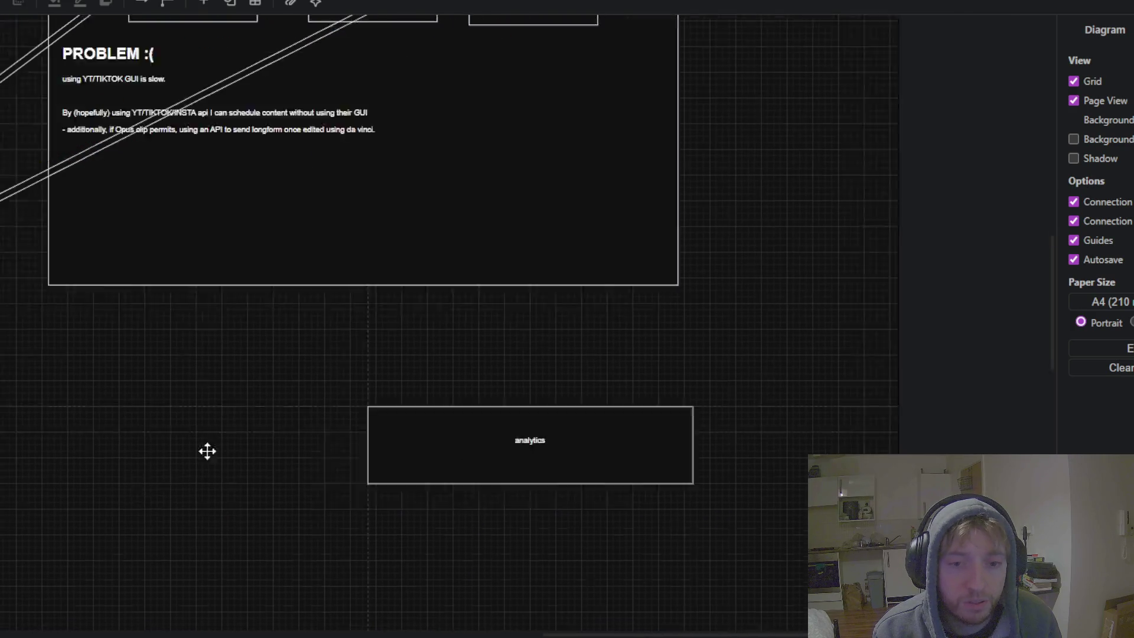
scroll(705, 258, "up", 3)
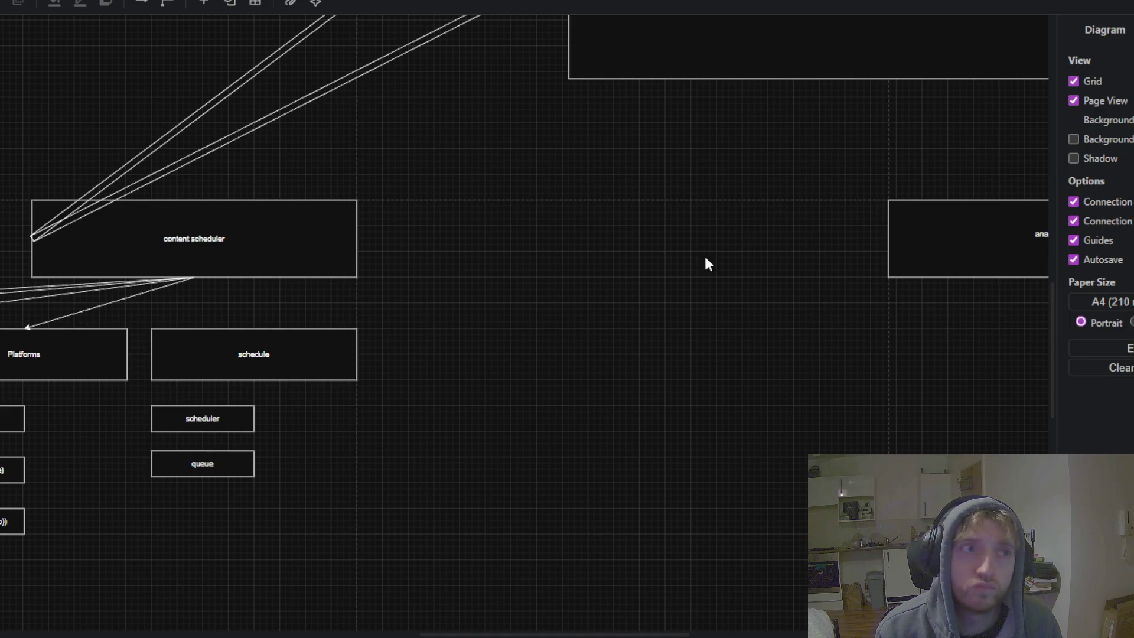
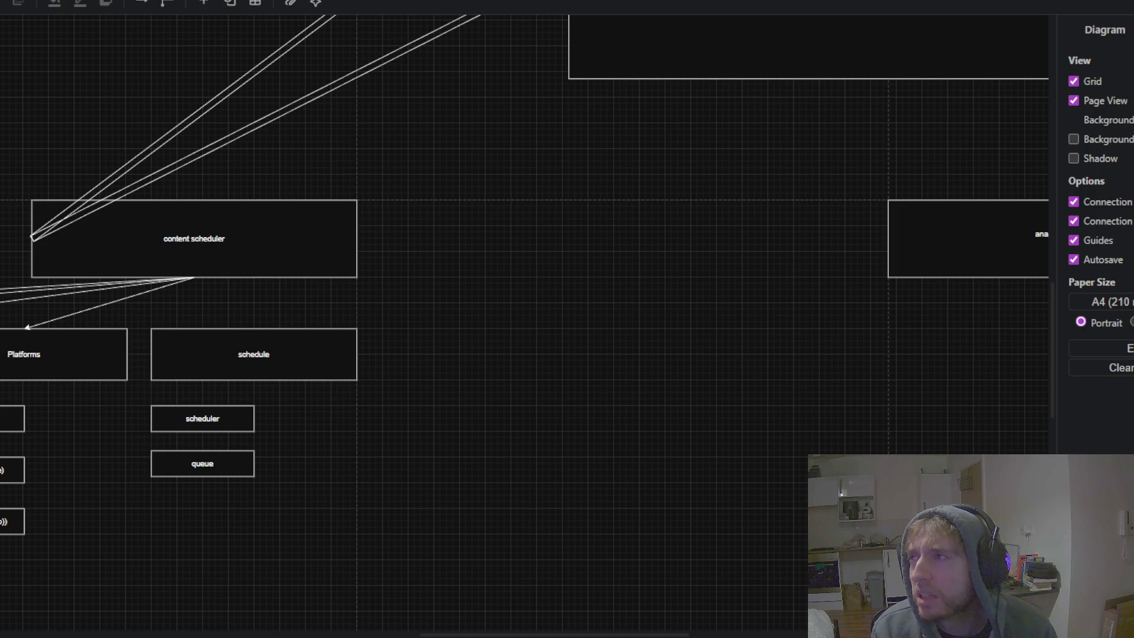
- Move the analytics box further right, clear of the content scheduler tree
mouse_move(715, 245)
left_mouse_down()
mouse_move(382, 316)
mouse_move(543, 348)
left_mouse_up()
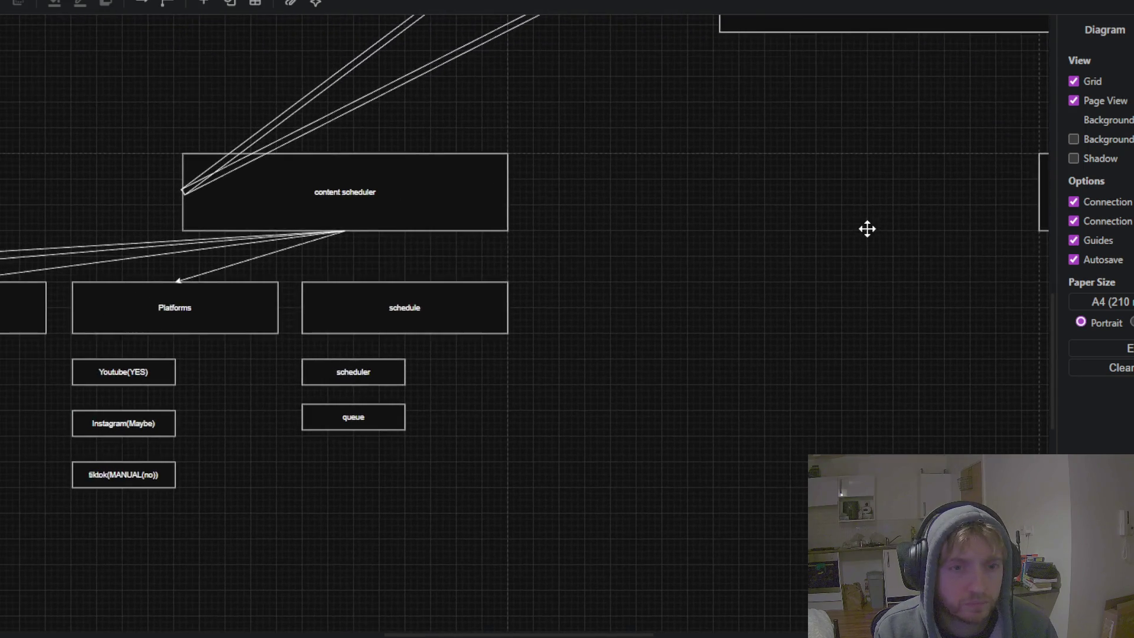
scroll(352, 317, "down", 1)
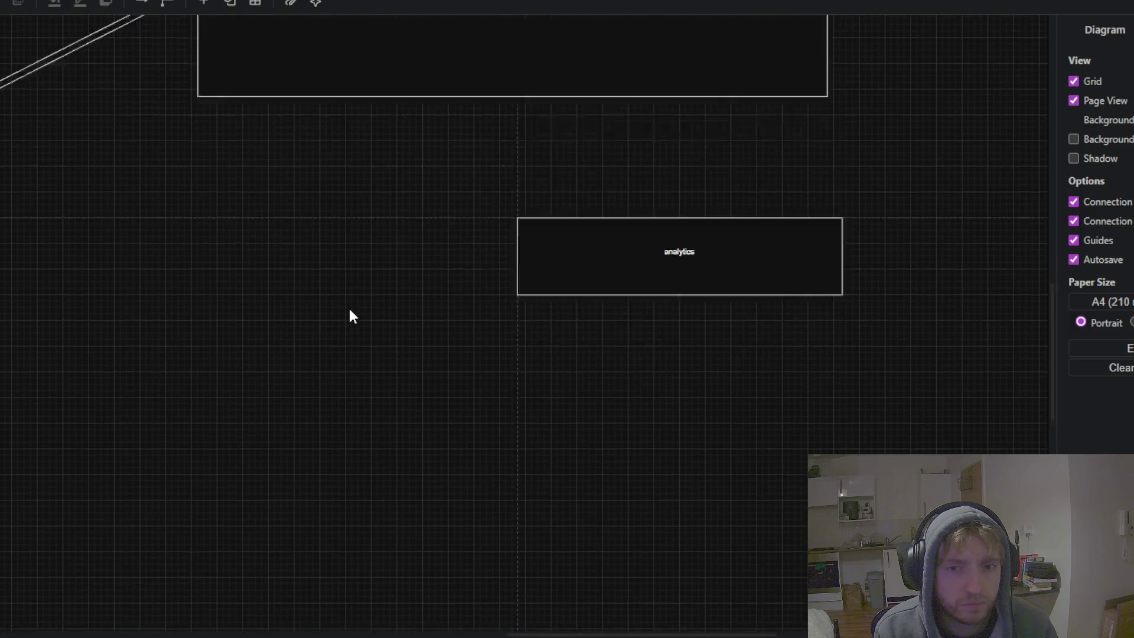
scroll(348, 306, "up", 3)
scroll(350, 309, "down", 3)
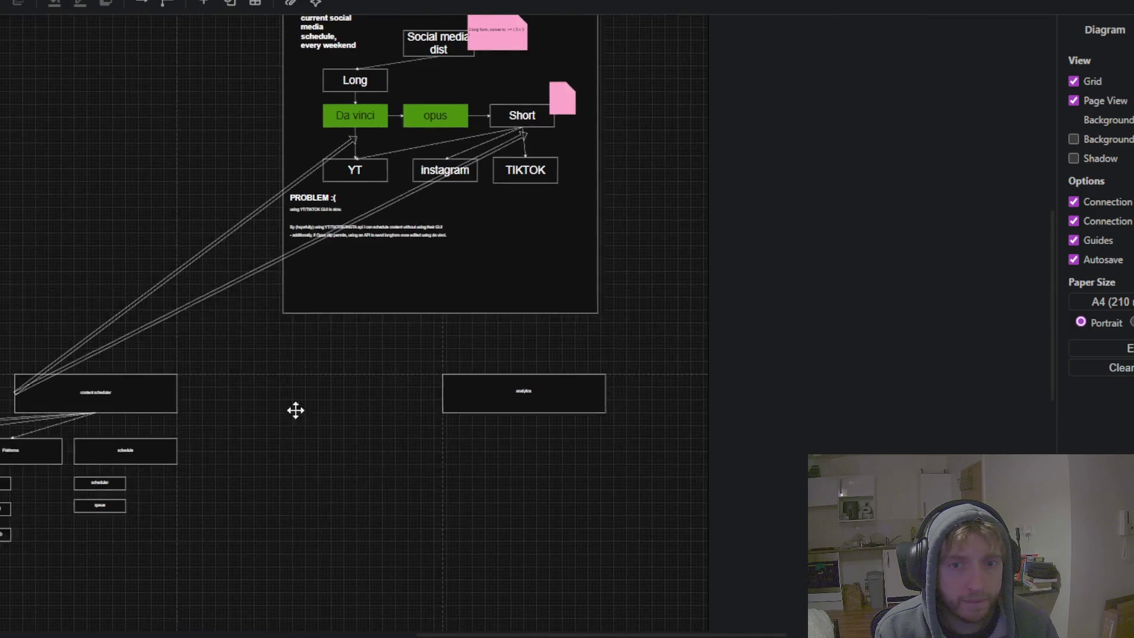
mouse_move(313, 446)
left_mouse_down()
mouse_move(633, 394)
mouse_move(609, 355)
left_mouse_up()
left_click_drag(818, 337, 980, 350)
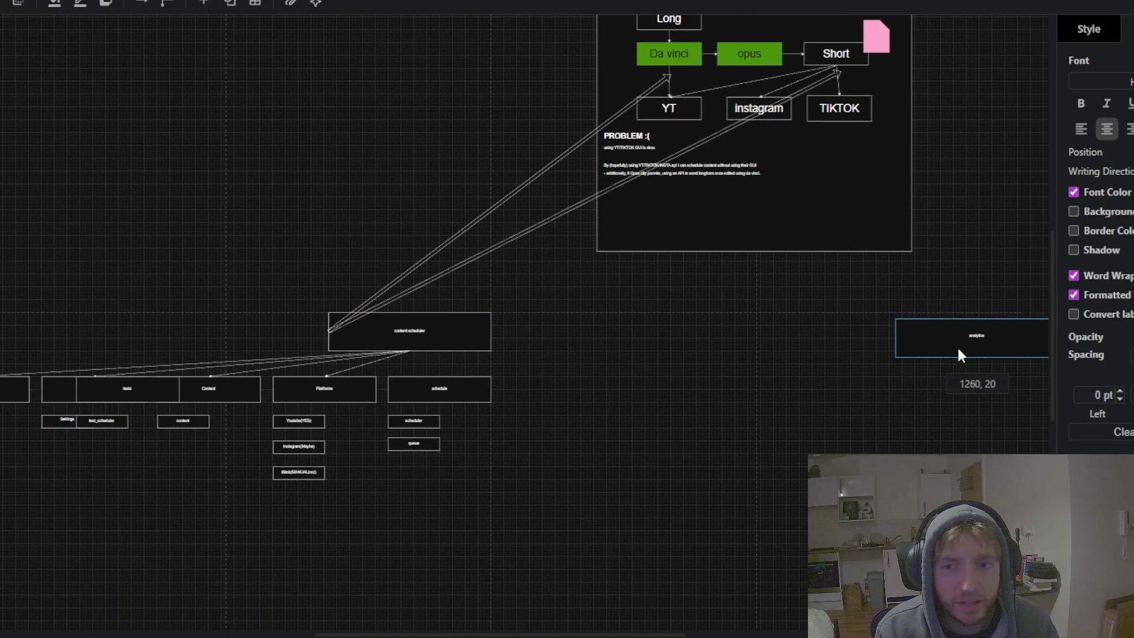
- Shift the content scheduler's child boxes and sub-boxes right so they sit beneath it
left_click(694, 428)
left_click_drag(551, 309, 1, 526)
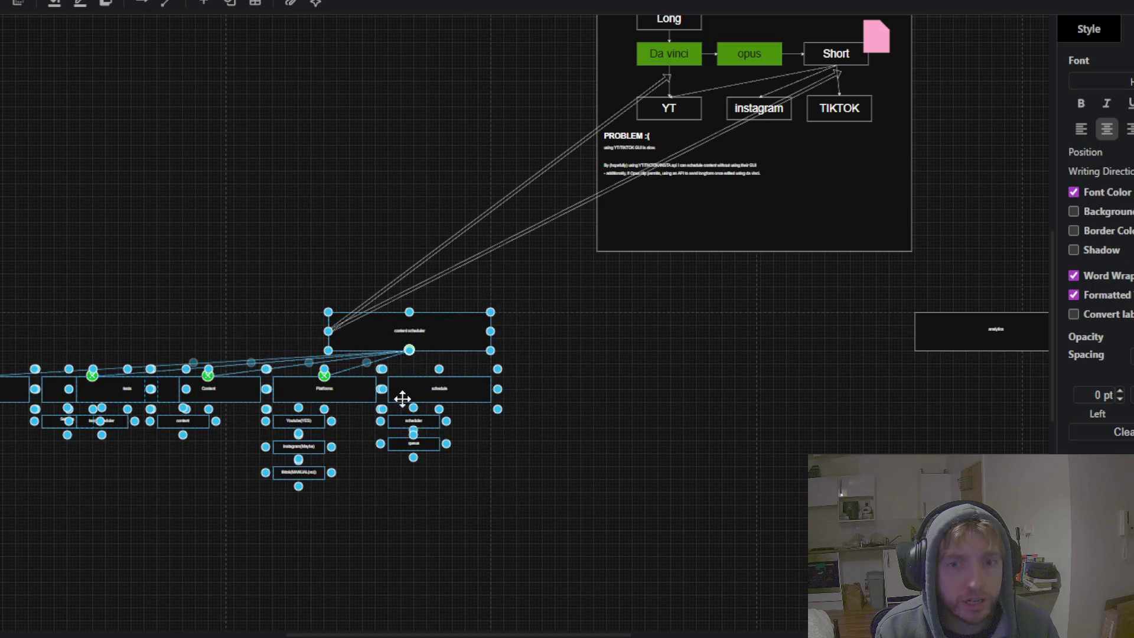
mouse_move(427, 331)
left_mouse_down()
mouse_move(536, 339)
mouse_move(425, 337)
left_mouse_up()
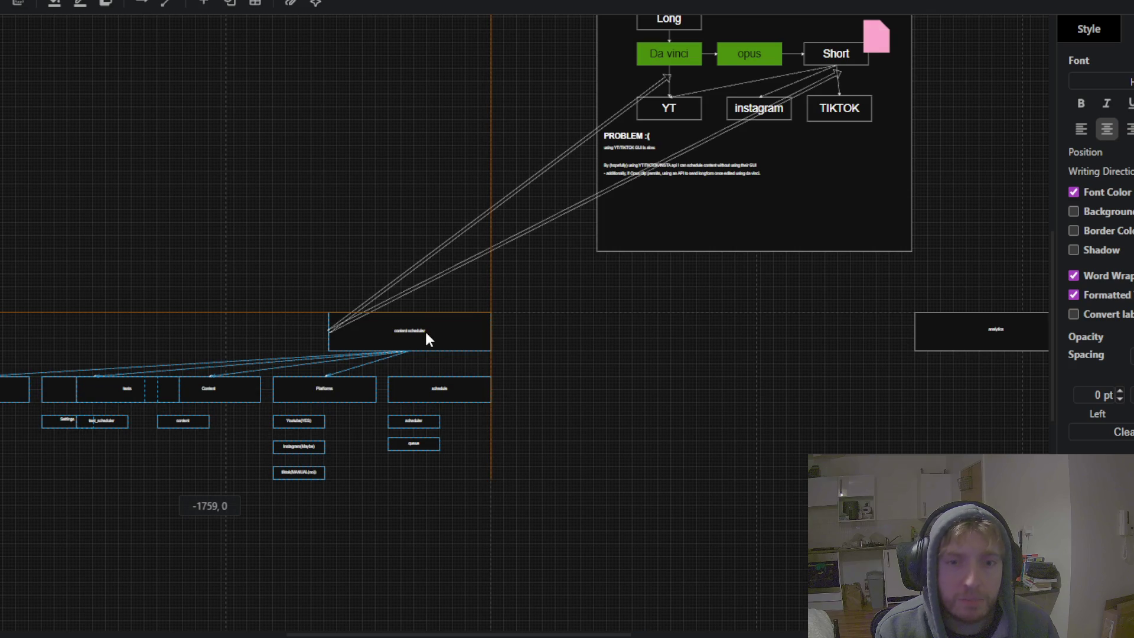
- Nudge the analytics box slightly left and bring the social media schedule frame into view
left_click(638, 353)
mouse_move(947, 331)
left_mouse_down()
mouse_move(813, 344)
mouse_move(789, 331)
left_mouse_up()
left_click(571, 419)
scroll(612, 502, "up", 3)
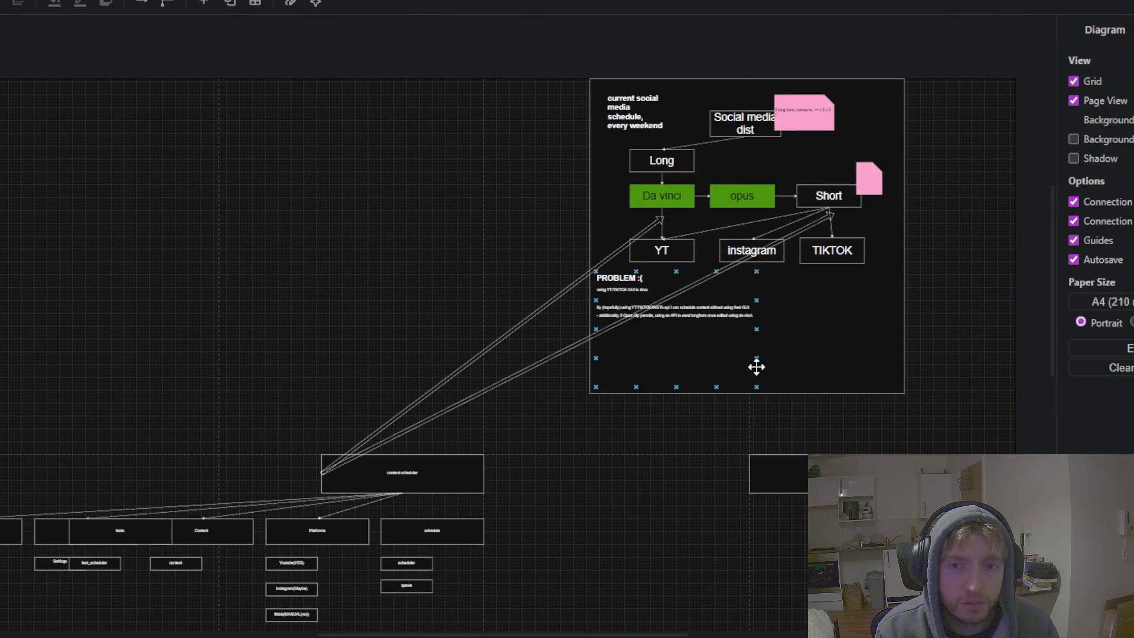
left_click_drag(485, 233, 435, 298)
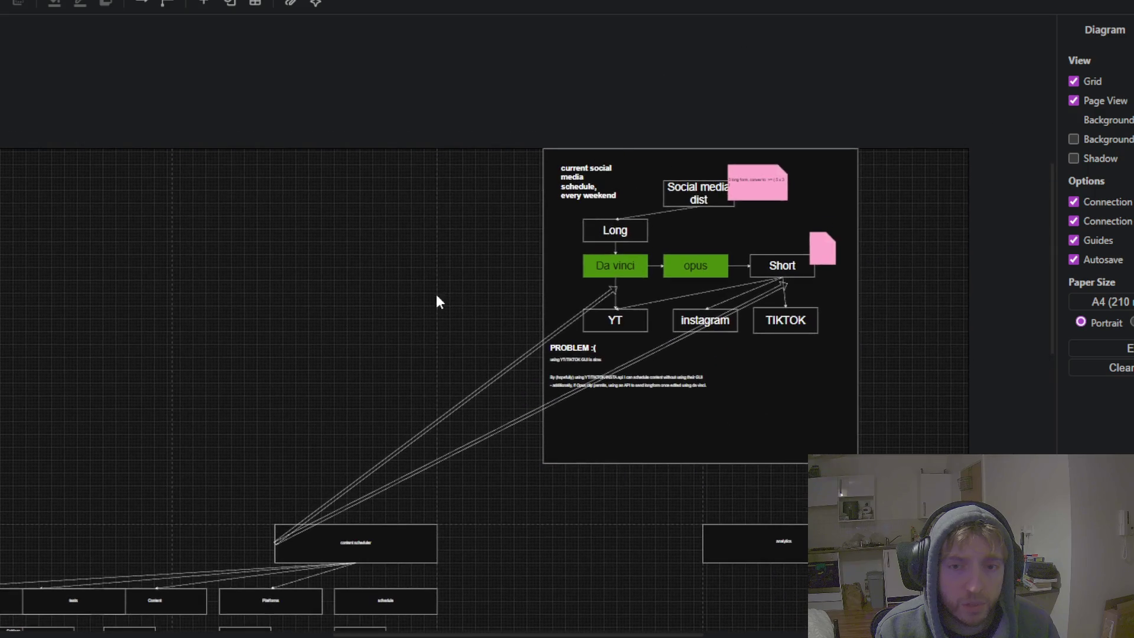
- Select the schedule frame with all its flowchart boxes, pink notes and title text
left_click(801, 370)
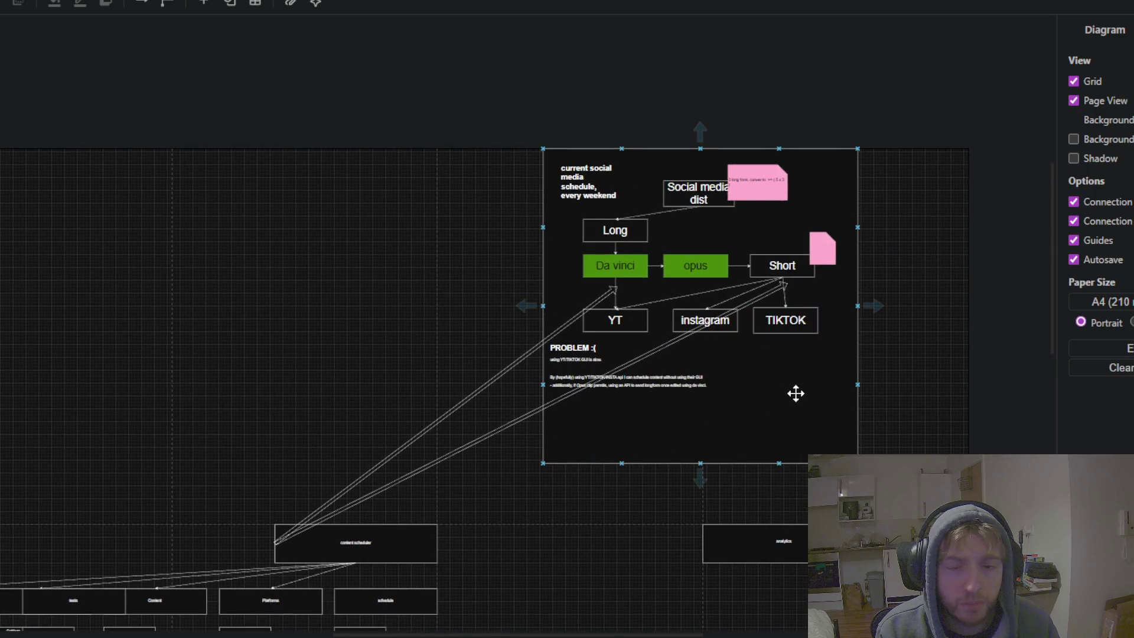
scroll(810, 373, "up", 2)
left_click(813, 430)
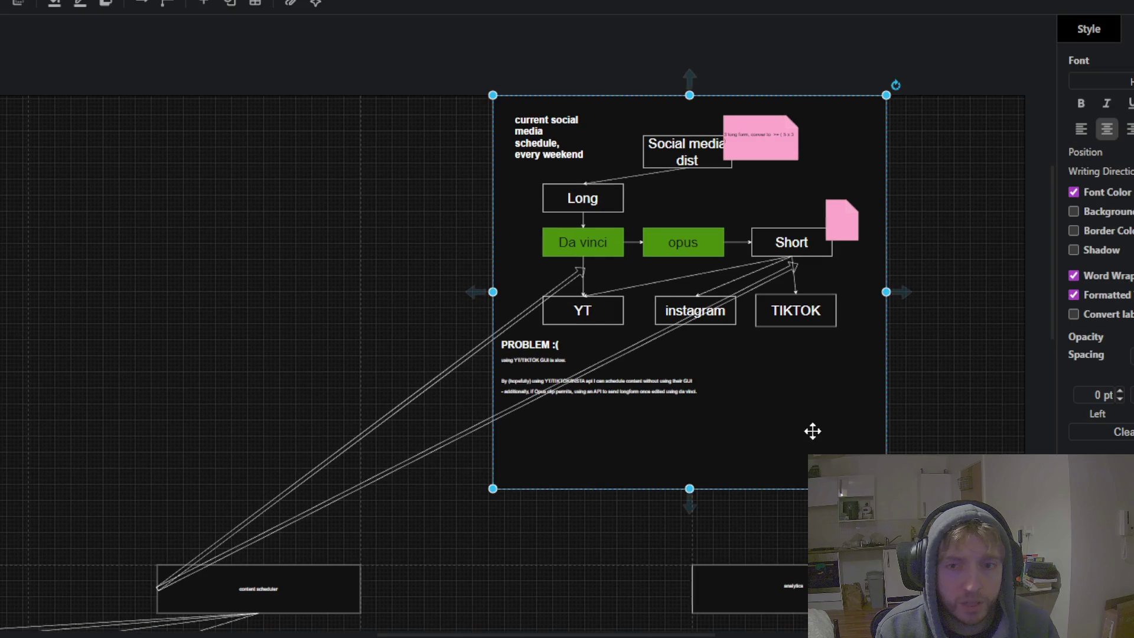
left_click(799, 322)
left_click(797, 239, "shift")
left_click(684, 242, "shift")
left_click(672, 306, "shift")
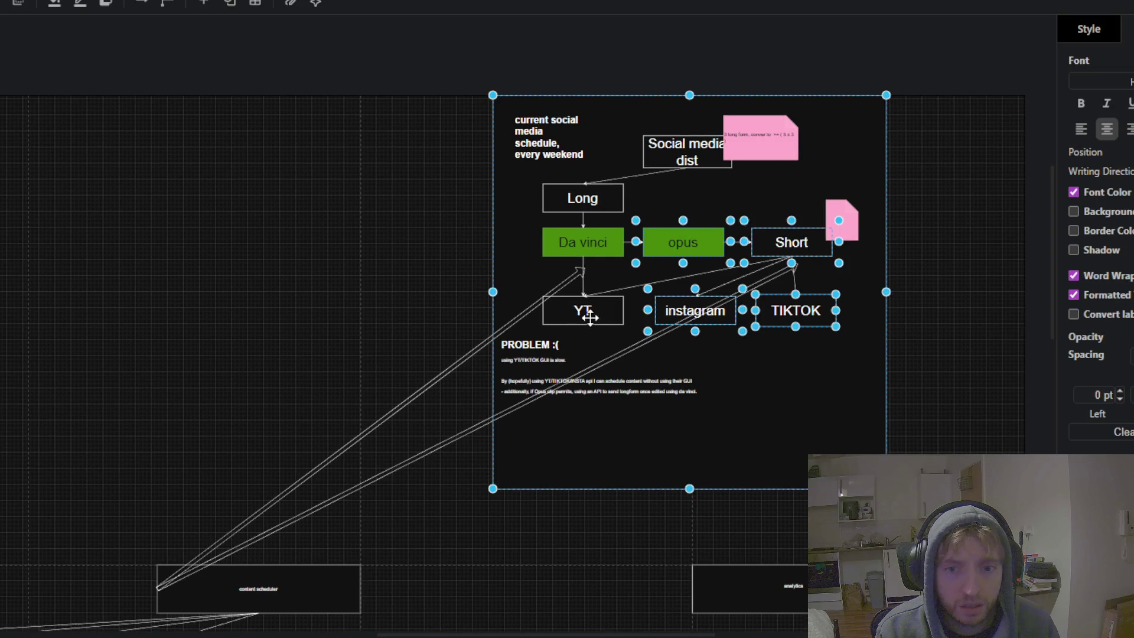
left_click(589, 316, "shift")
left_click(589, 201, "shift")
left_click(546, 252, "shift")
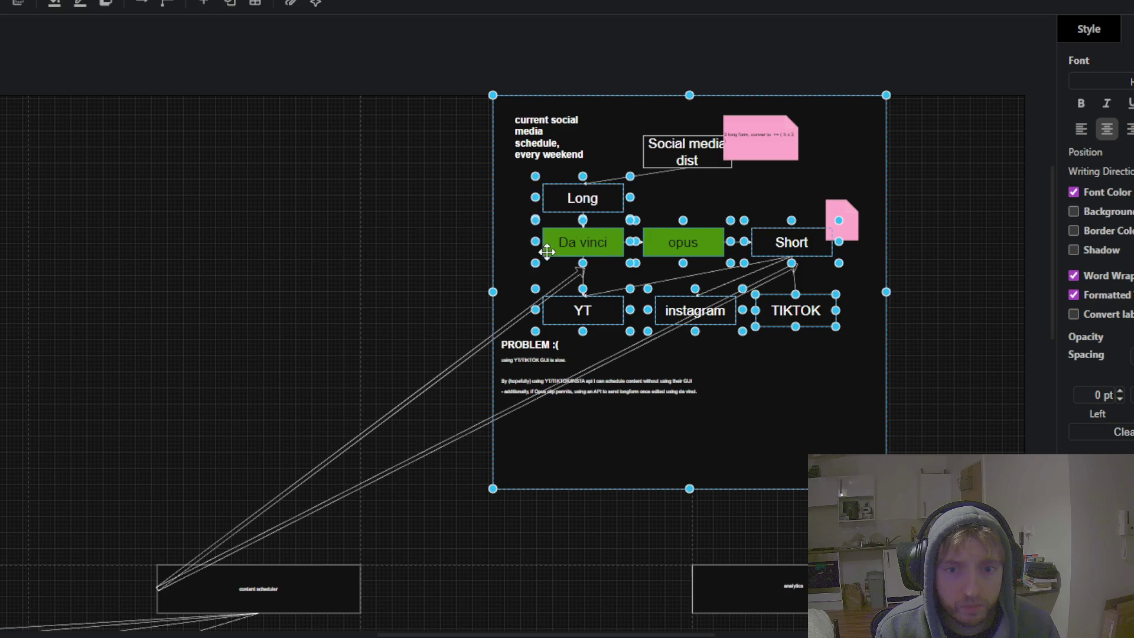
left_click(655, 146, "shift")
left_click(764, 135, "shift")
left_click(847, 222, "shift")
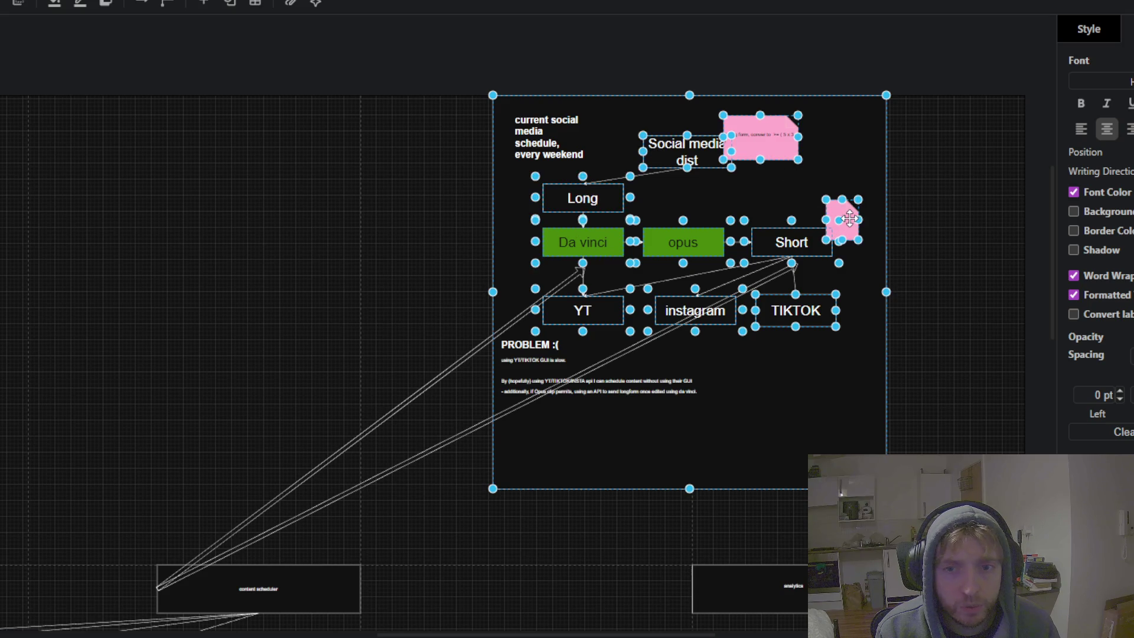
left_click(567, 129, "shift")
- Move the frame and flowchart left, then shrink the schedule frame
mouse_move(512, 221)
left_mouse_down()
mouse_move(434, 218)
mouse_move(386, 234)
left_mouse_up()
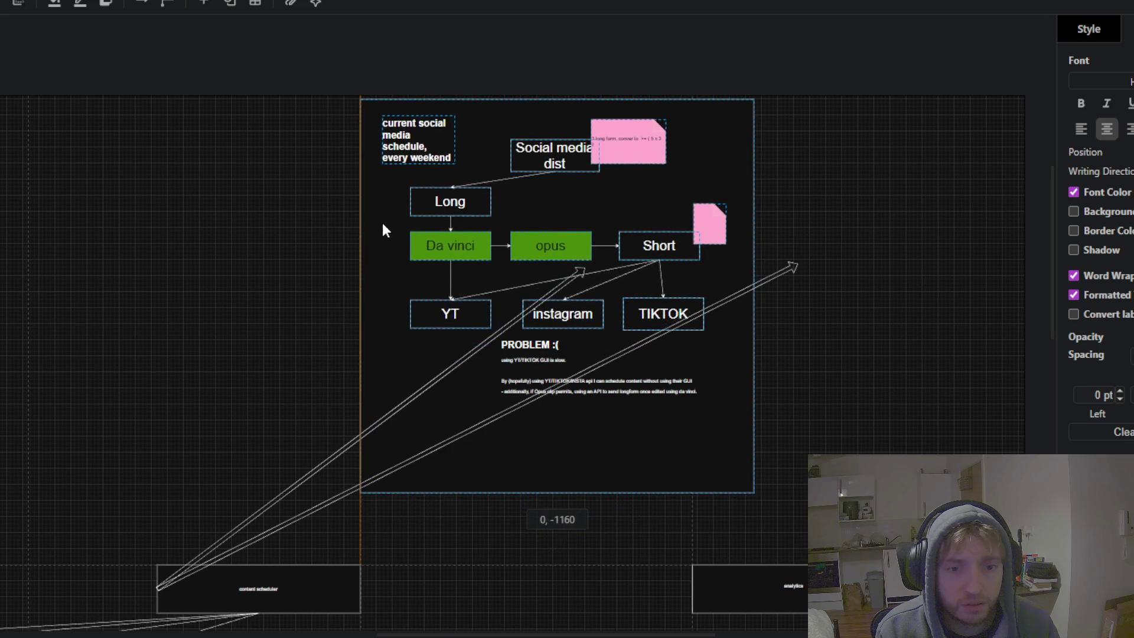
mouse_move(386, 237)
left_mouse_down()
mouse_move(382, 222)
mouse_move(384, 417)
mouse_move(385, 384)
left_mouse_up()
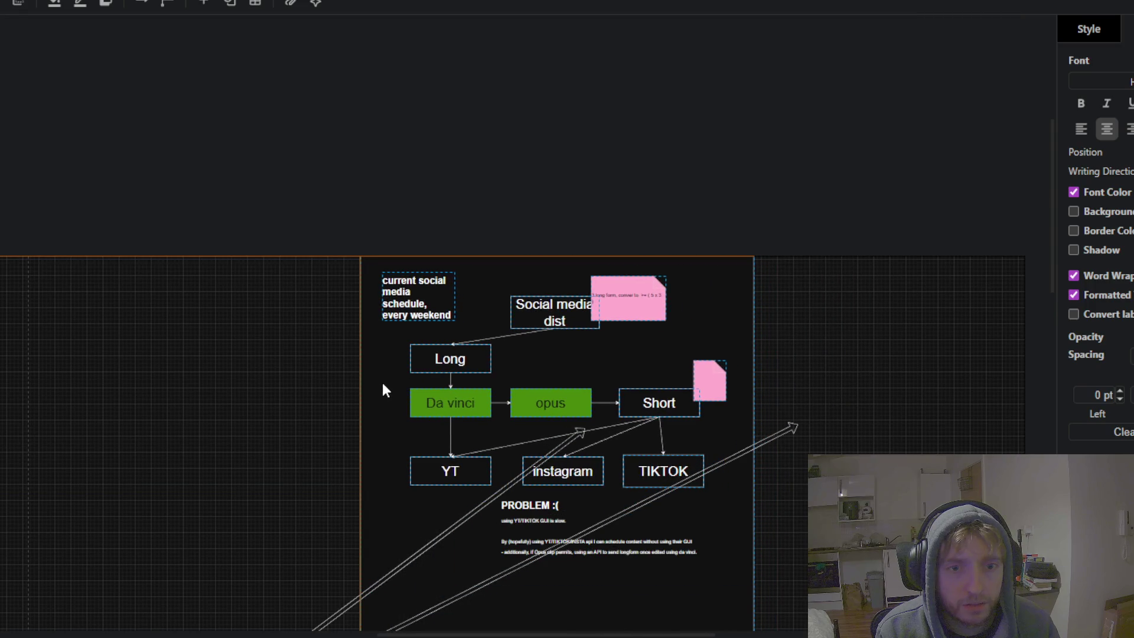
left_click(257, 372)
scroll(257, 372, "down", 3)
scroll(417, 405, "up", 2)
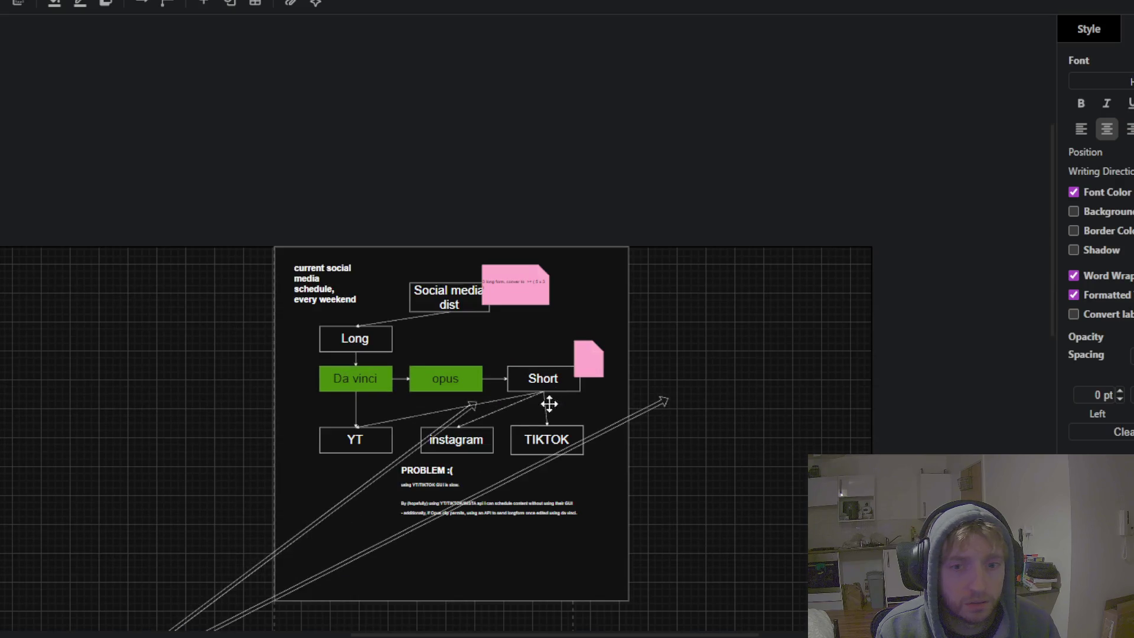
left_click(621, 271)
left_click_drag(624, 606, 545, 555)
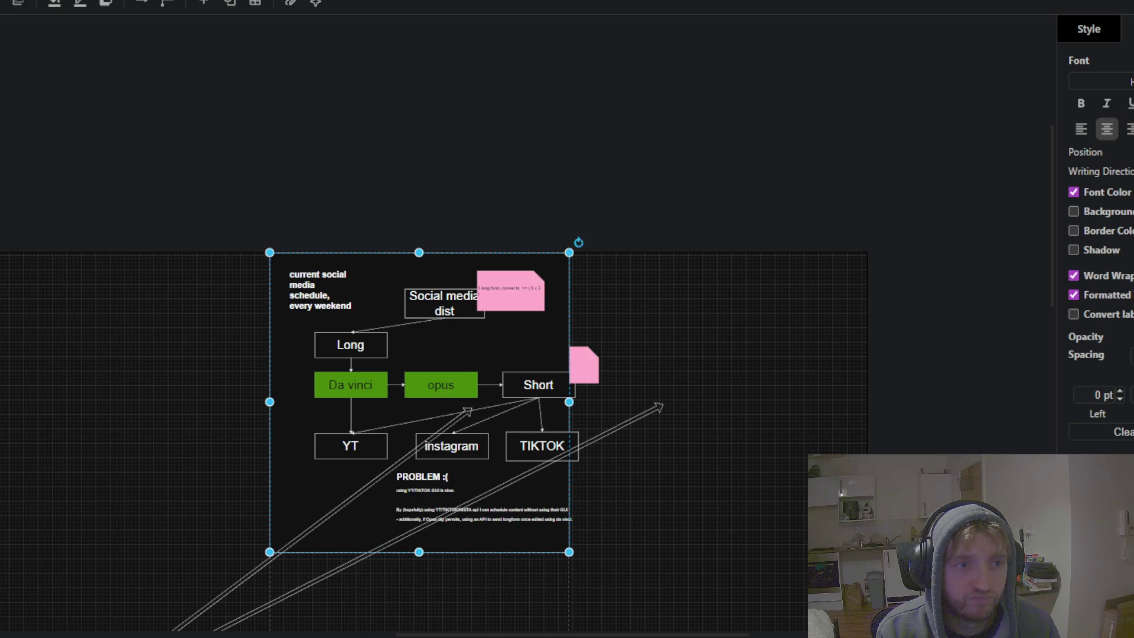
- Undo the resize and the move so the frame keeps its original size and place
key("ctrl+z")
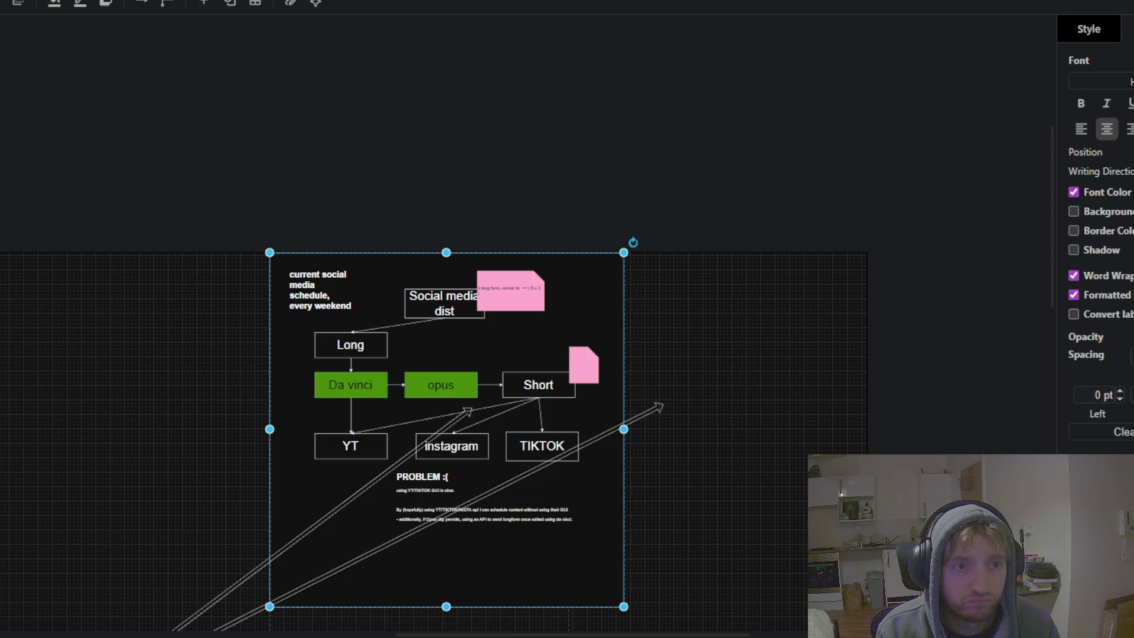
key("ctrl+z")
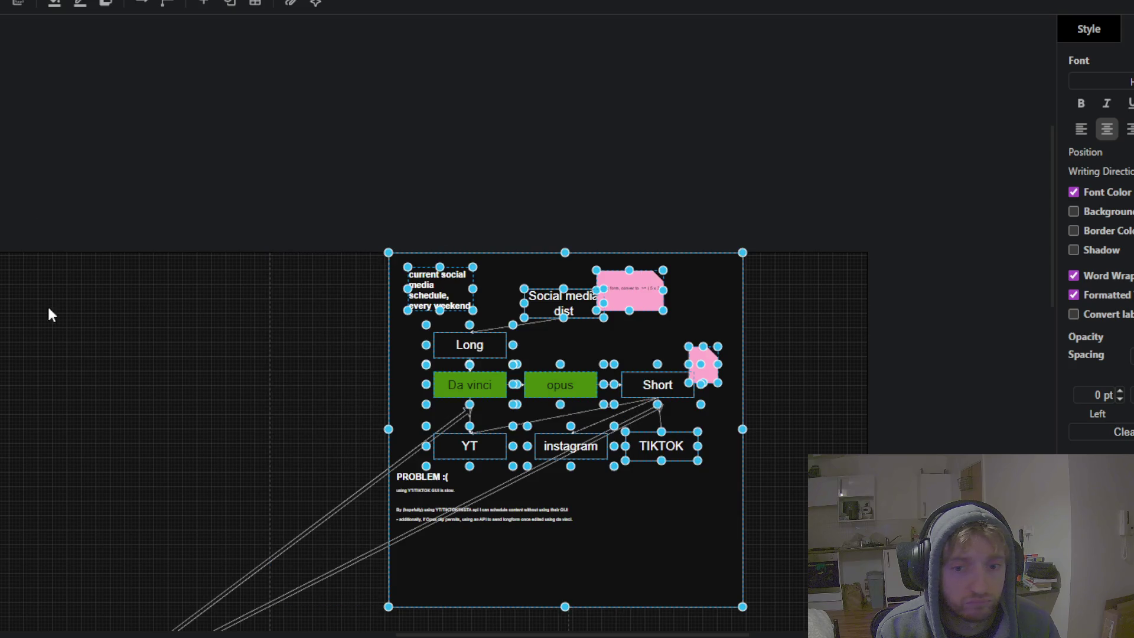
left_click(87, 364)
mouse_move(141, 395)
left_mouse_down()
mouse_move(154, 144)
mouse_move(0, 142)
left_mouse_up()
scroll(221, 398, "right", 1)
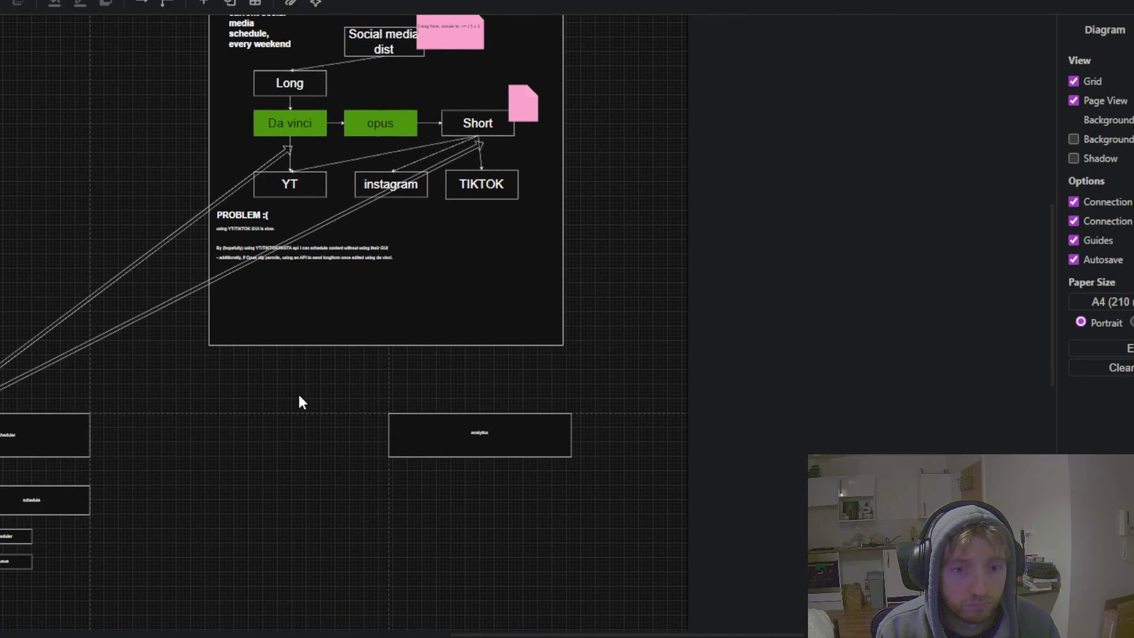
scroll(258, 394, "right", 3)
mouse_move(299, 434)
left_mouse_down()
mouse_move(607, 450)
mouse_move(600, 473)
mouse_move(577, 429)
left_mouse_up()
- Deselect the repositioned analytics box on empty canvas
left_click(233, 395)
scroll(400, 426, "left", 5)
scroll(399, 425, "up", 1)
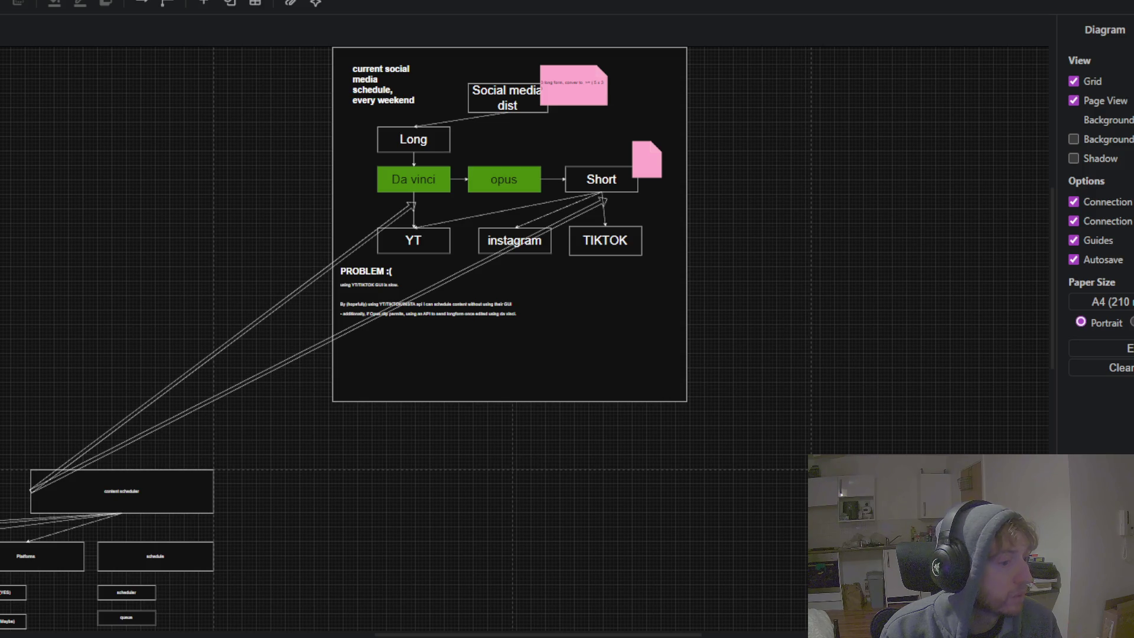
scroll(525, 319, "down", 3)
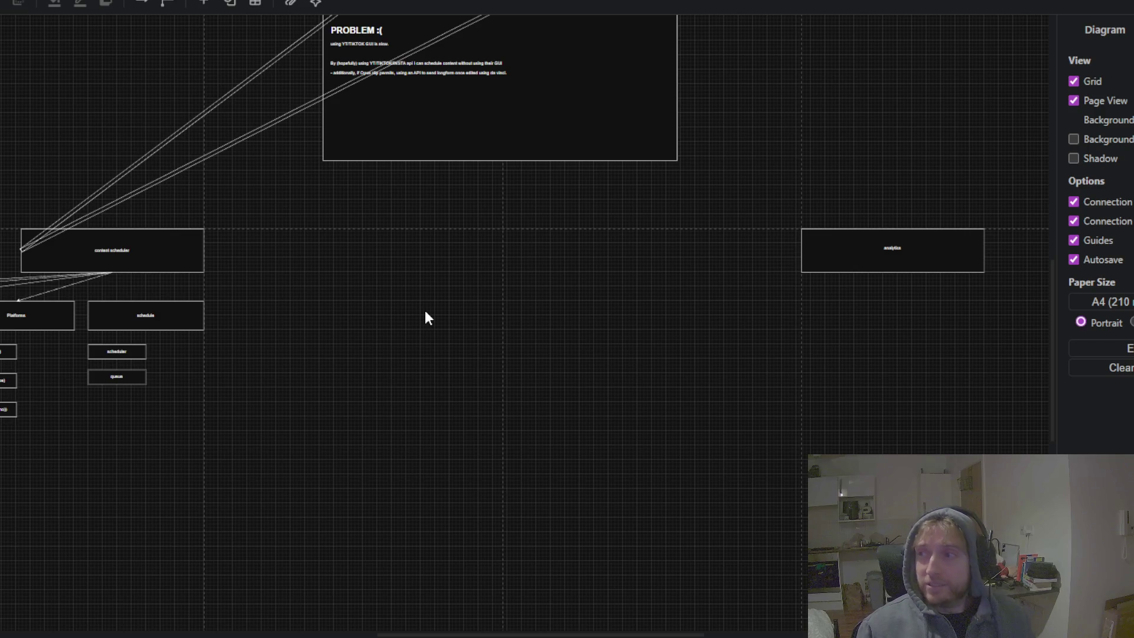
mouse_move(524, 247)
left_mouse_down()
mouse_move(467, 429)
mouse_move(446, 447)
left_mouse_up()
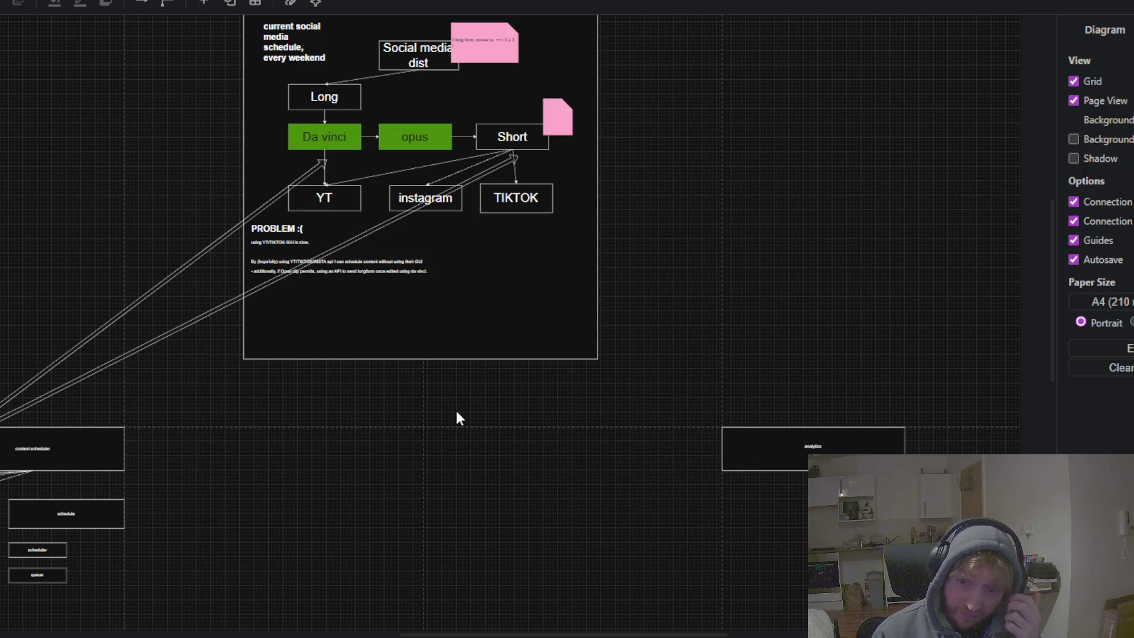
mouse_move(457, 410)
left_mouse_down()
mouse_move(784, 298)
mouse_move(628, 301)
mouse_move(975, 213)
left_mouse_up()
scroll(244, 326, "up", 3)
scroll(301, 322, "up", 1)
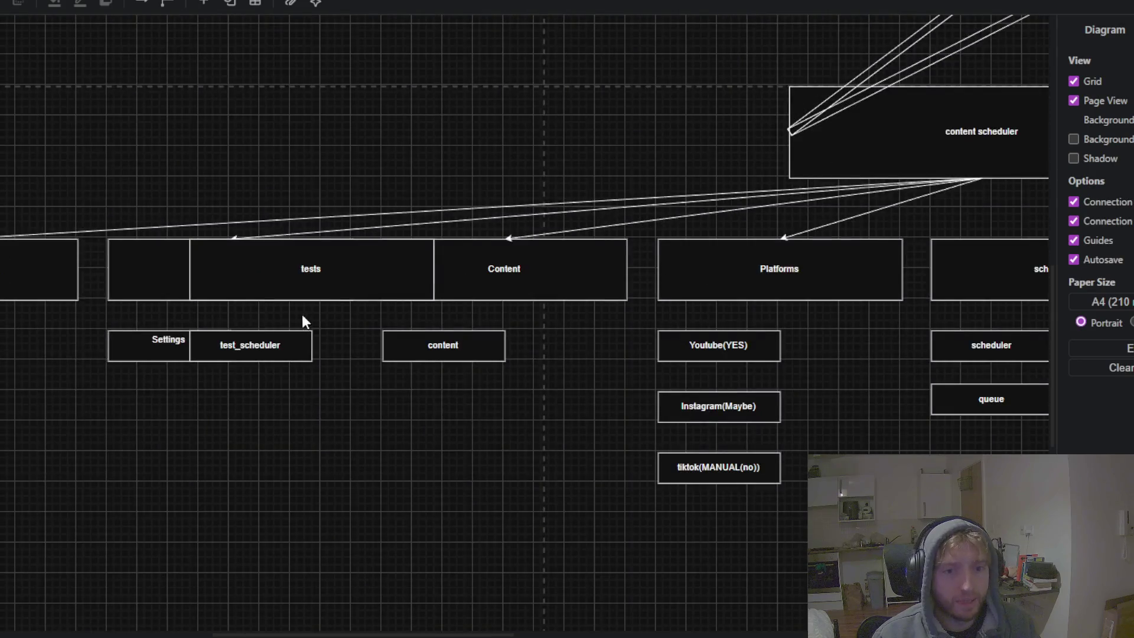
scroll(381, 388, "down", 2)
left_click(335, 316)
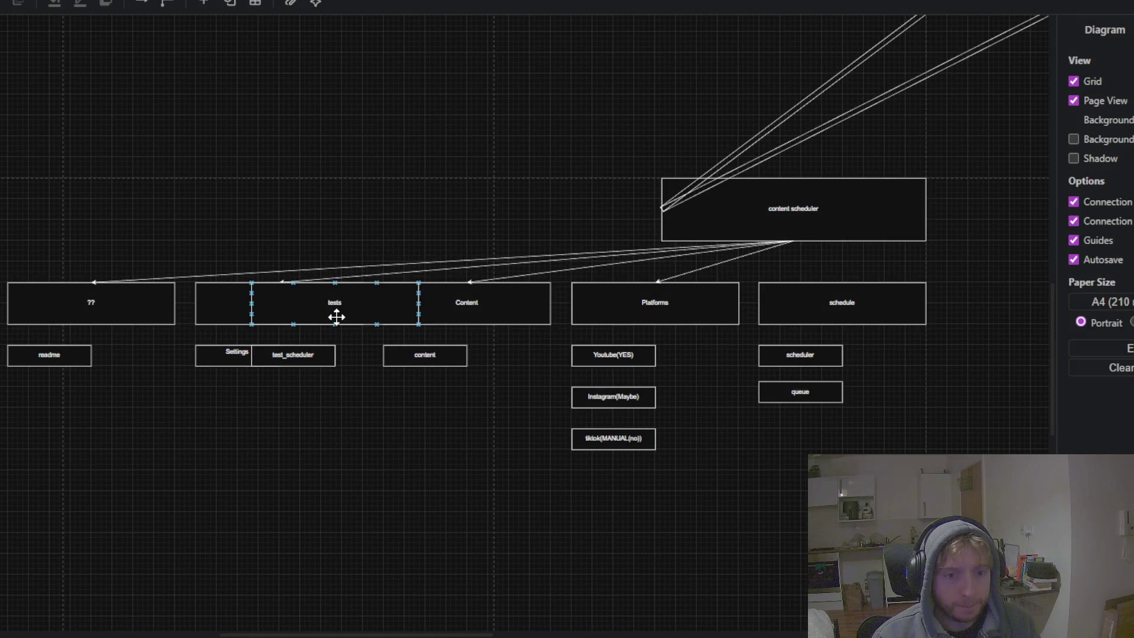
left_click(304, 357, "shift")
mouse_move(367, 316)
left_mouse_down()
mouse_move(274, 356)
mouse_move(0, 352)
mouse_move(1, 319)
left_mouse_up()
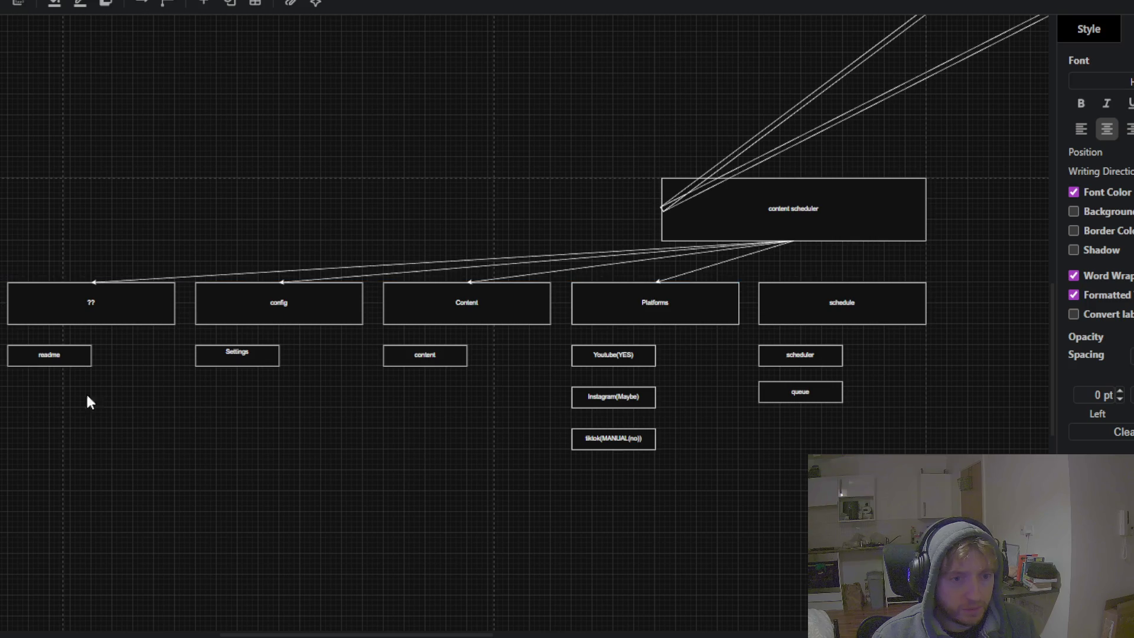
left_click(782, 451)
scroll(215, 506, "right", 6)
scroll(297, 409, "right", 5)
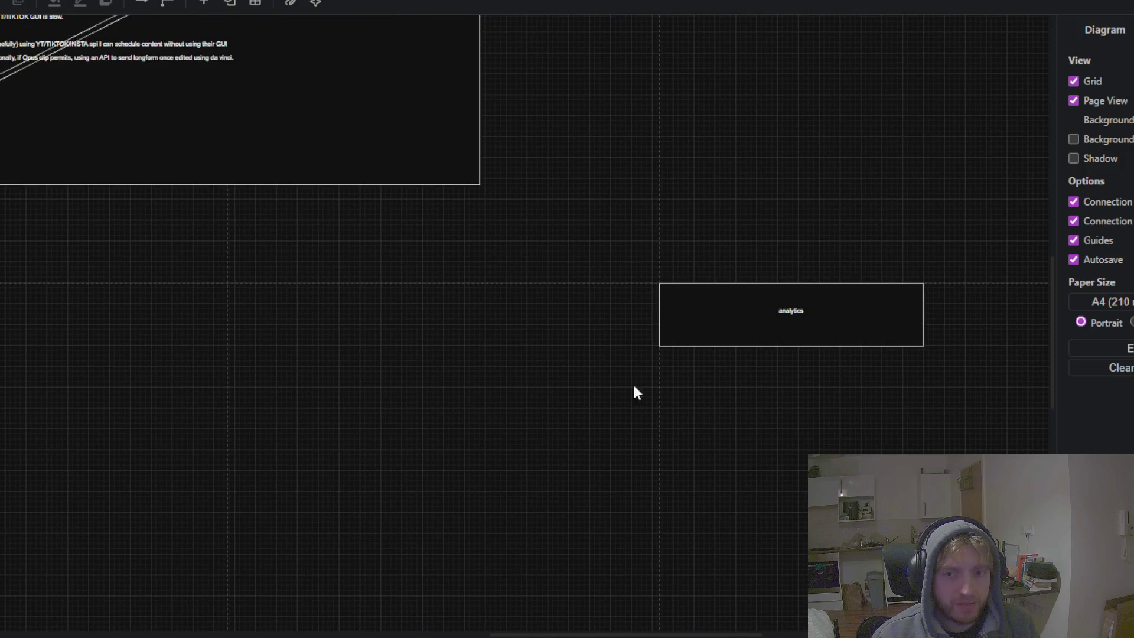
scroll(633, 390, "down", 3)
scroll(889, 275, "left", 5)
scroll(703, 381, "left", 5)
scroll(635, 344, "left", 5)
scroll(747, 385, "up", 2)
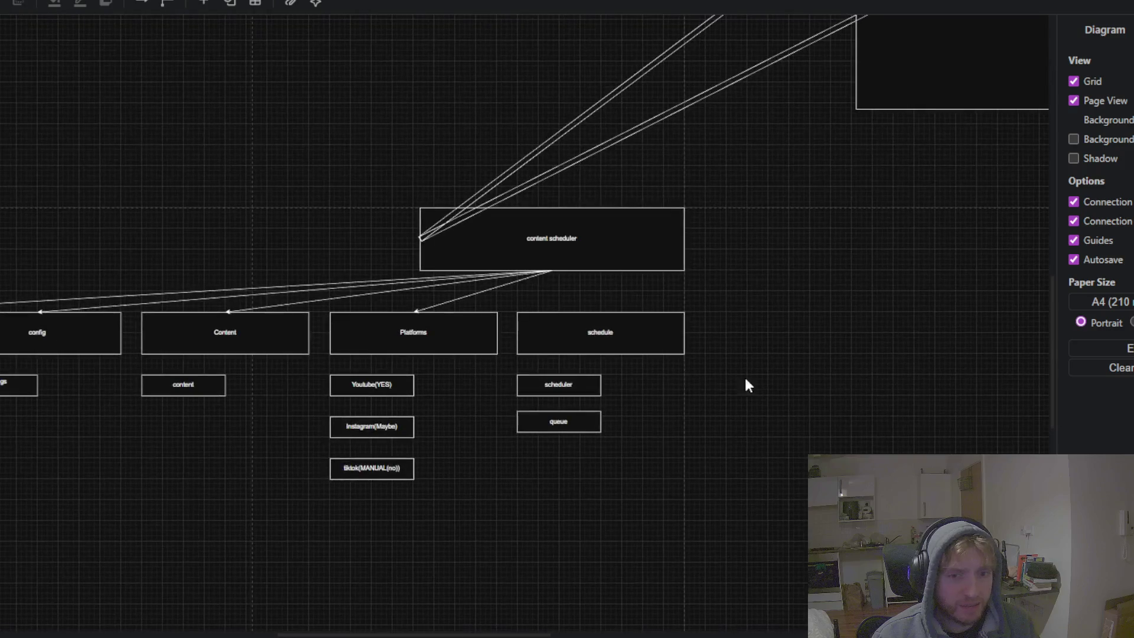
- Add the Youtube(YES), Instagram(Maybe) and tiktok(MANUAL(no)) boxes to the Platforms selection
left_click(364, 383, "shift")
left_click(347, 427, "shift")
left_click(346, 467, "shift")
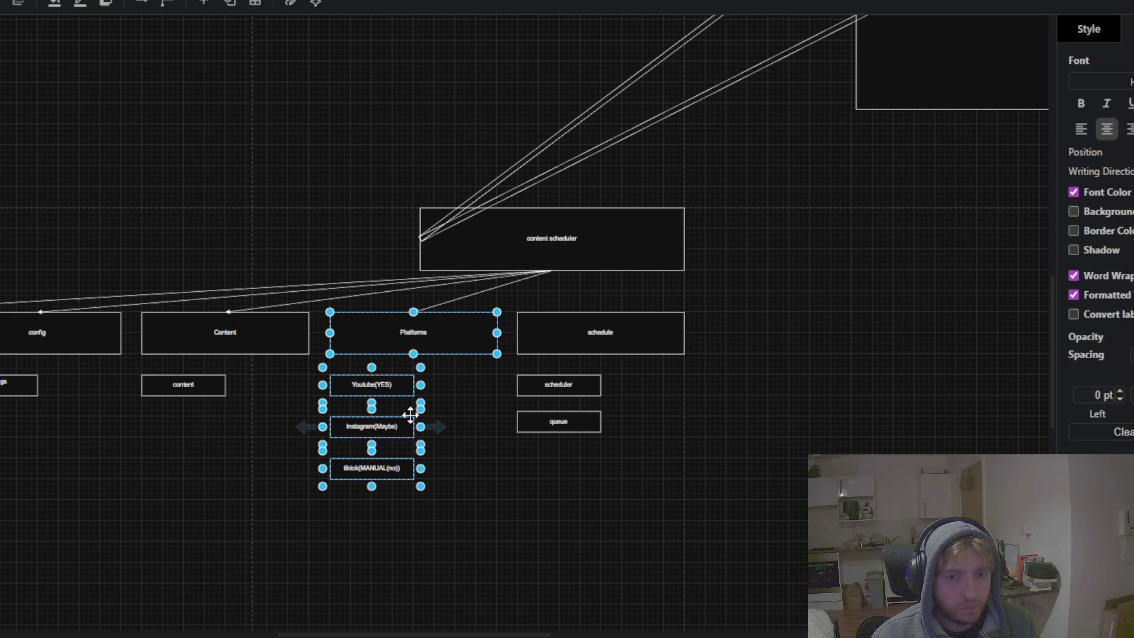
- Paste a copy of the Platforms group and place it beneath the analytics box
left_click_drag(772, 411, 91, 356)
left_click(774, 257)
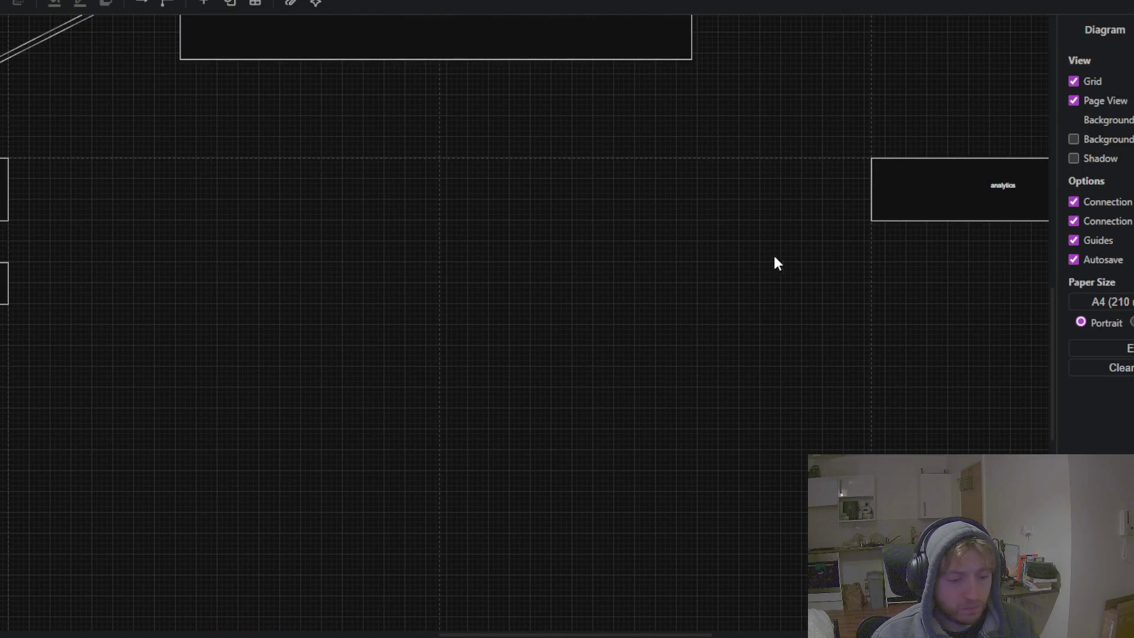
left_click_drag(688, 299, 517, 304)
key("ctrl+v")
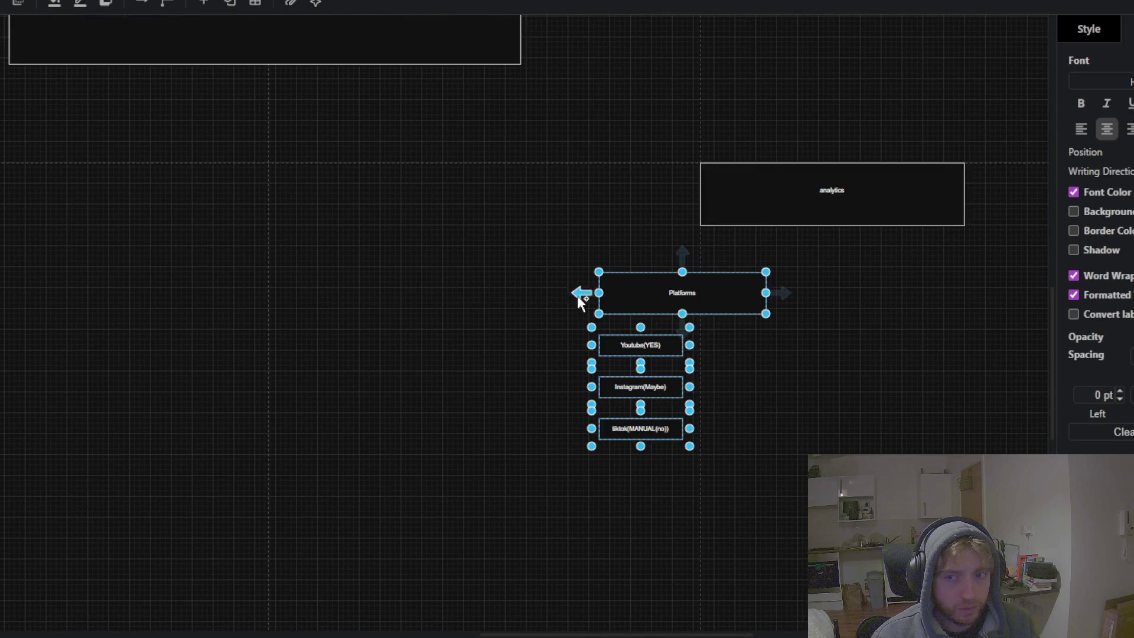
mouse_move(541, 240)
left_mouse_down()
mouse_move(386, 311)
mouse_move(563, 316)
mouse_move(562, 326)
left_mouse_up()
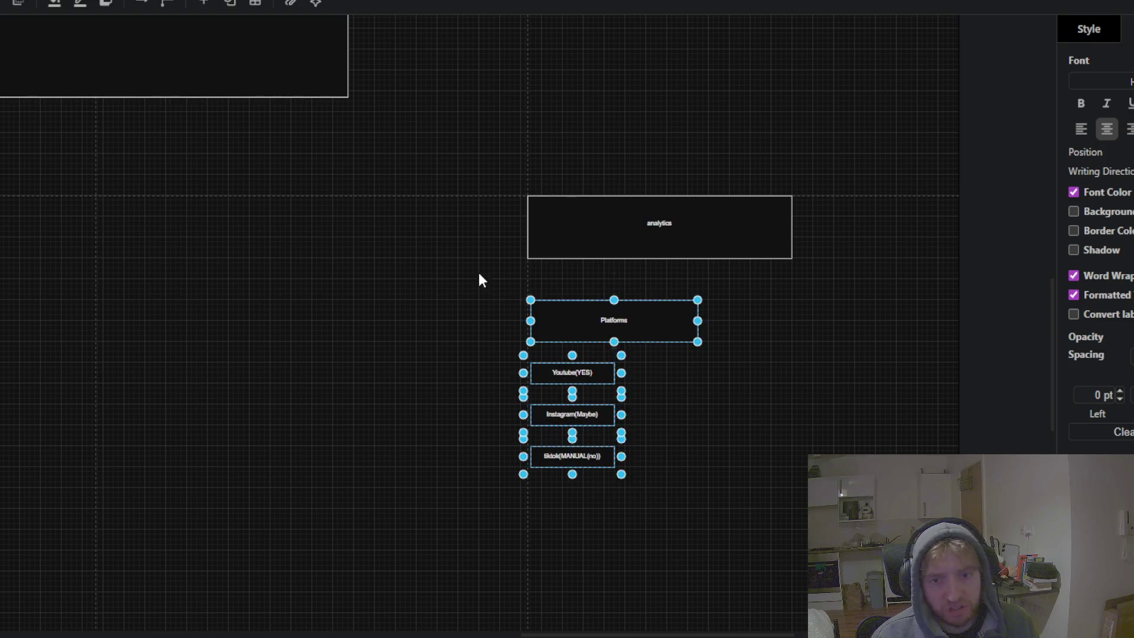
left_click_drag(441, 261, 587, 253)
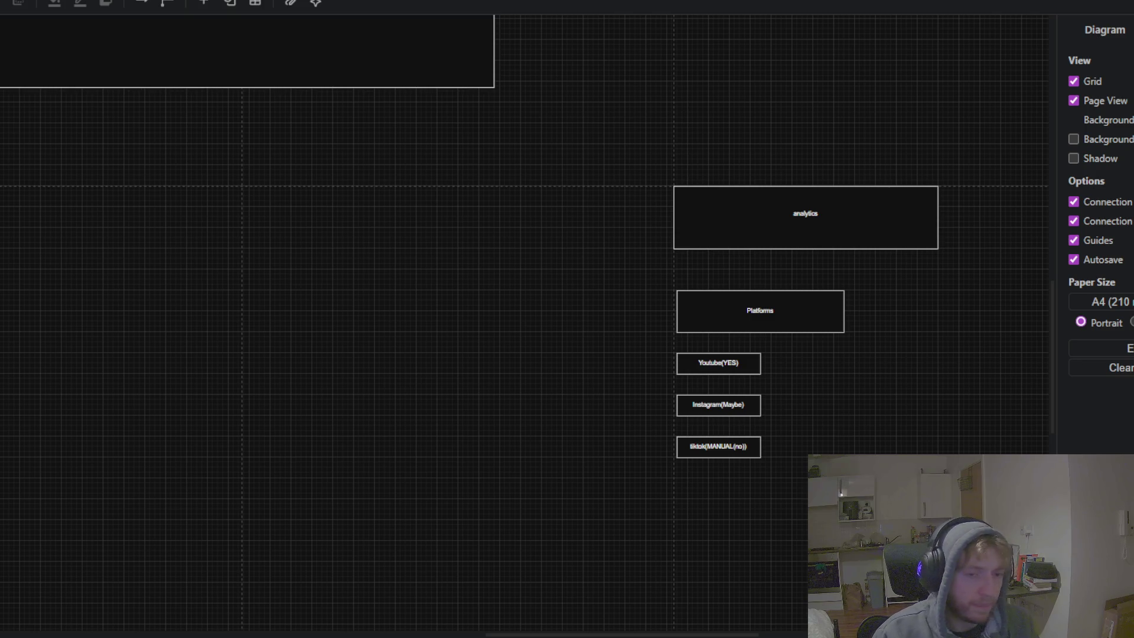
scroll(605, 446, "right", 10)
scroll(605, 446, "up", 3)
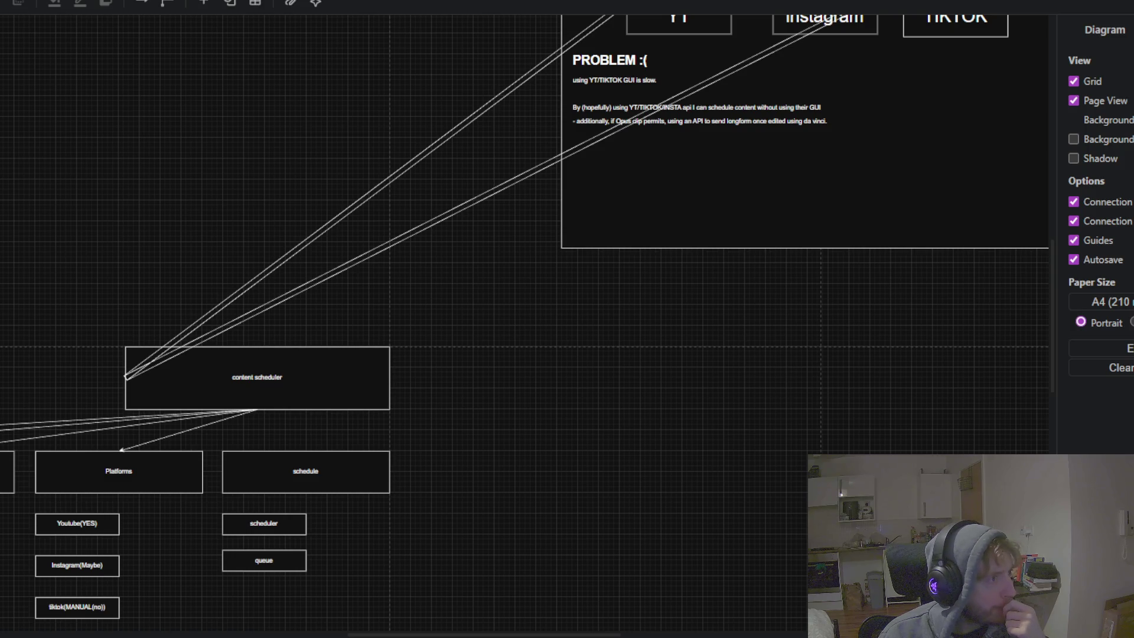
mouse_move(892, 393)
left_mouse_down()
mouse_move(451, 407)
mouse_move(259, 347)
left_mouse_up()
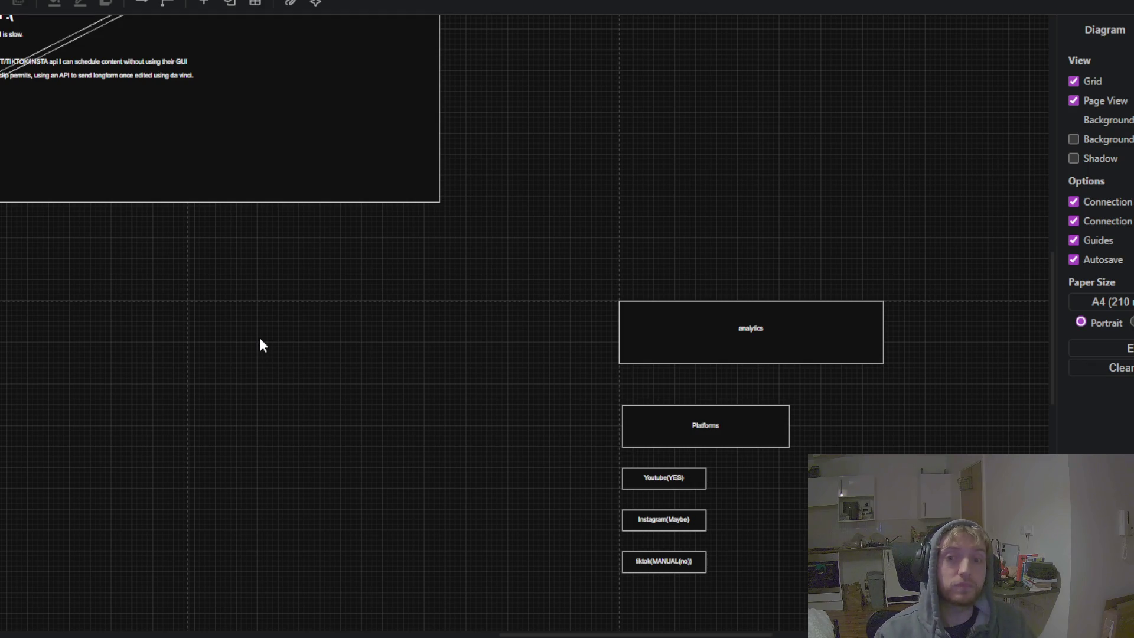
left_click_drag(209, 244, 605, 413)
scroll(517, 421, "down", 2)
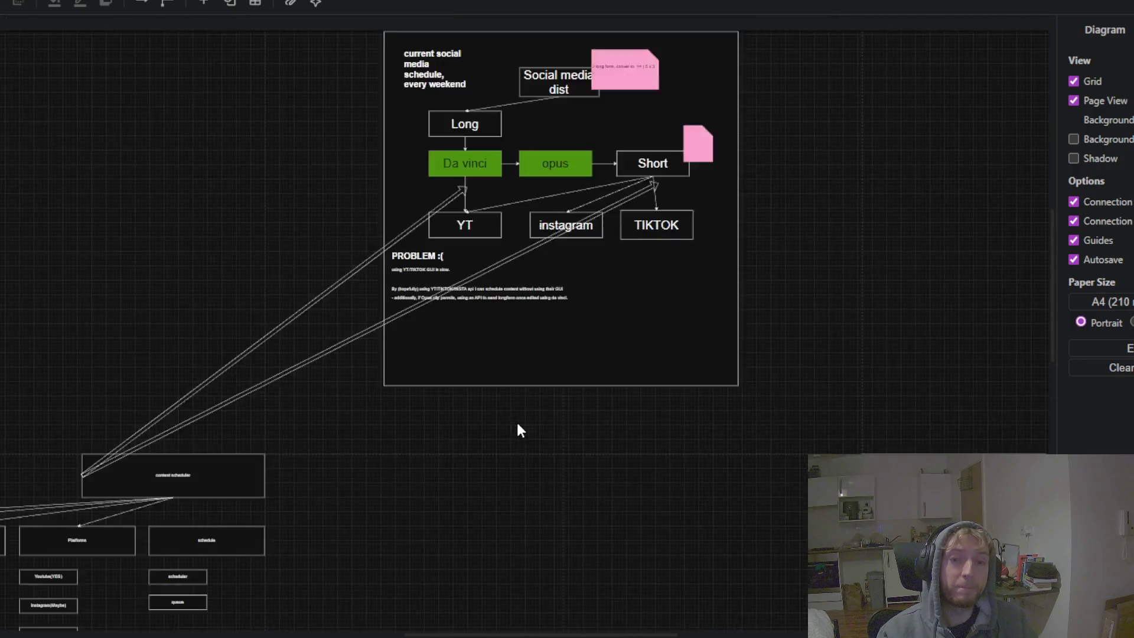
scroll(517, 435, "down", 3)
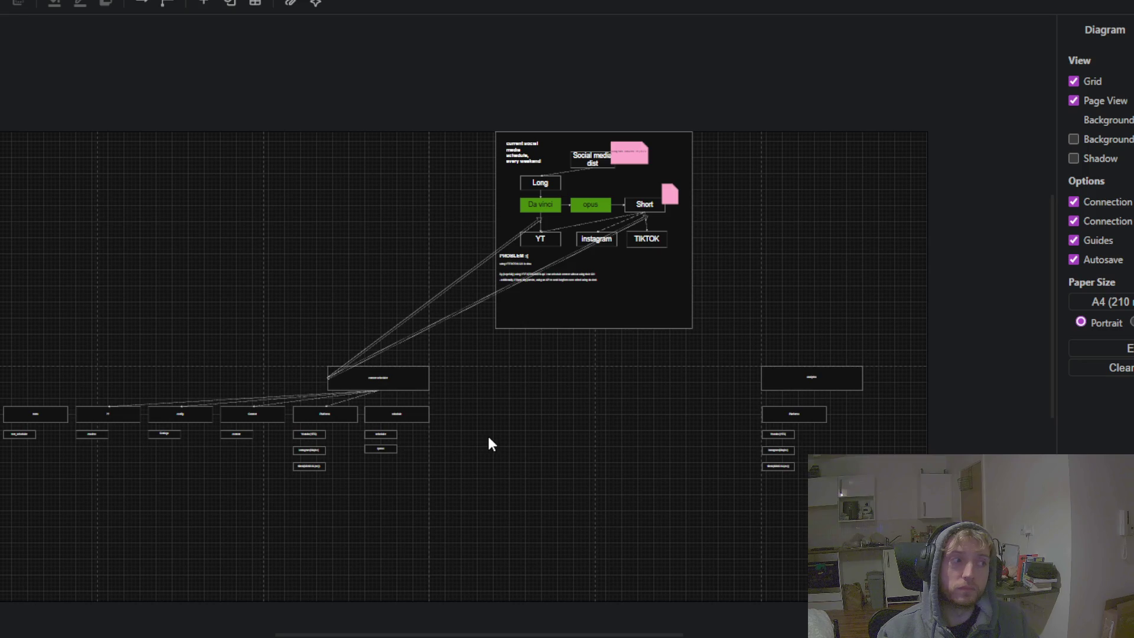
scroll(538, 370, "up", 1)
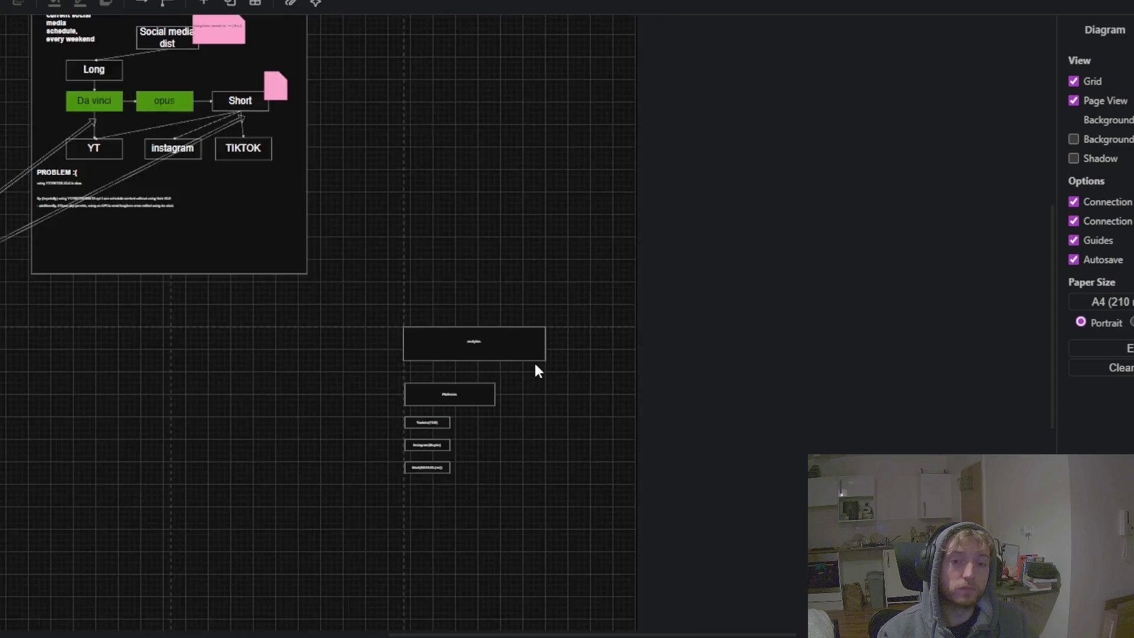
scroll(532, 370, "up", 3)
left_click_drag(530, 412, 594, 267)
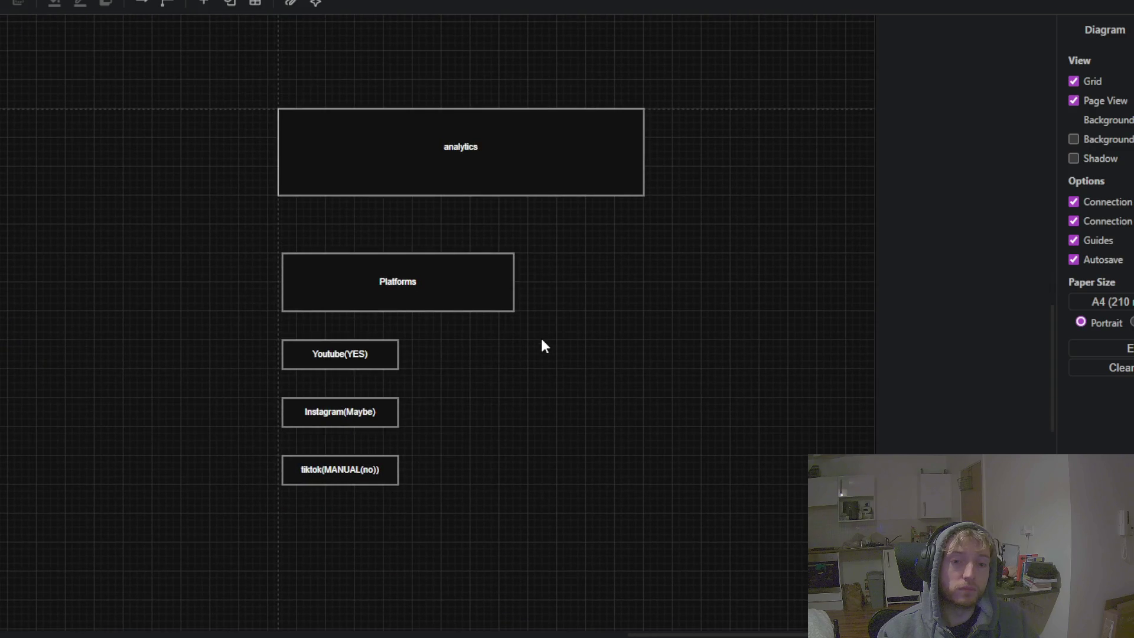
left_click_drag(183, 241, 591, 391)
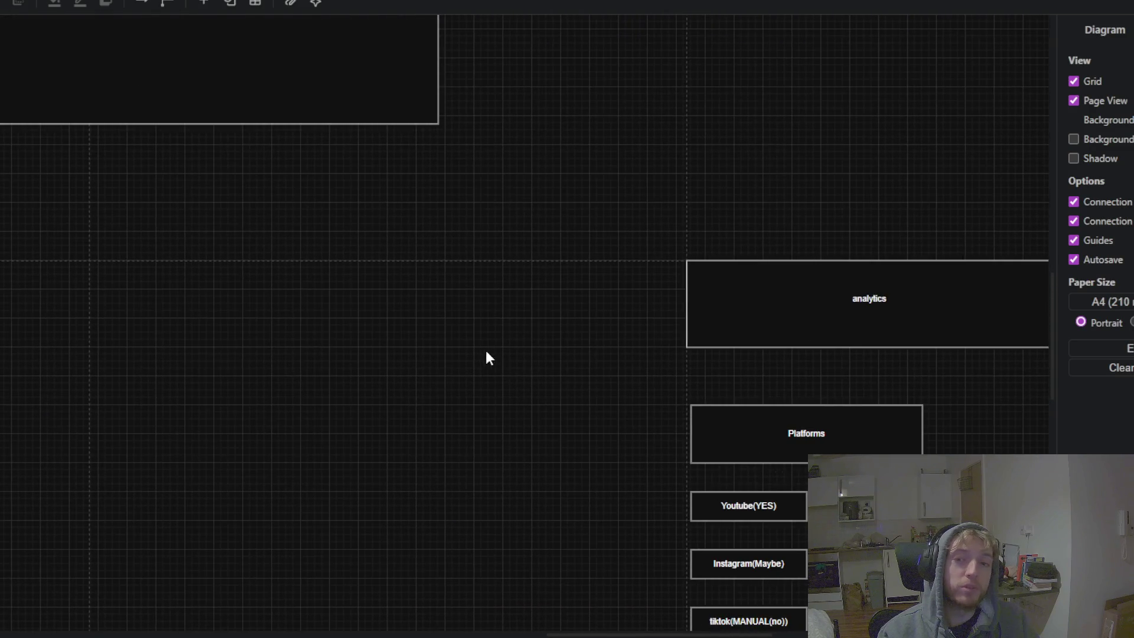
scroll(486, 356, "down", 3)
left_click_drag(805, 384, 970, 367)
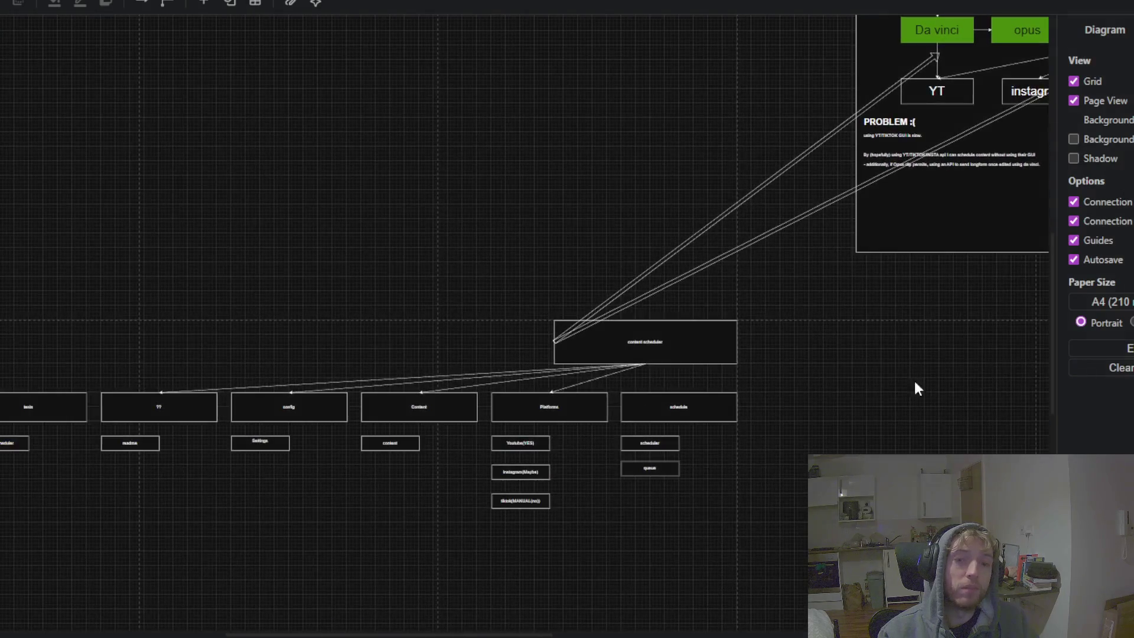
scroll(917, 389, "up", 2)
scroll(851, 373, "up", 3)
mouse_move(243, 238)
left_mouse_down()
mouse_move(531, 169)
mouse_move(719, 165)
mouse_move(316, 157)
mouse_move(2, 202)
left_mouse_up()
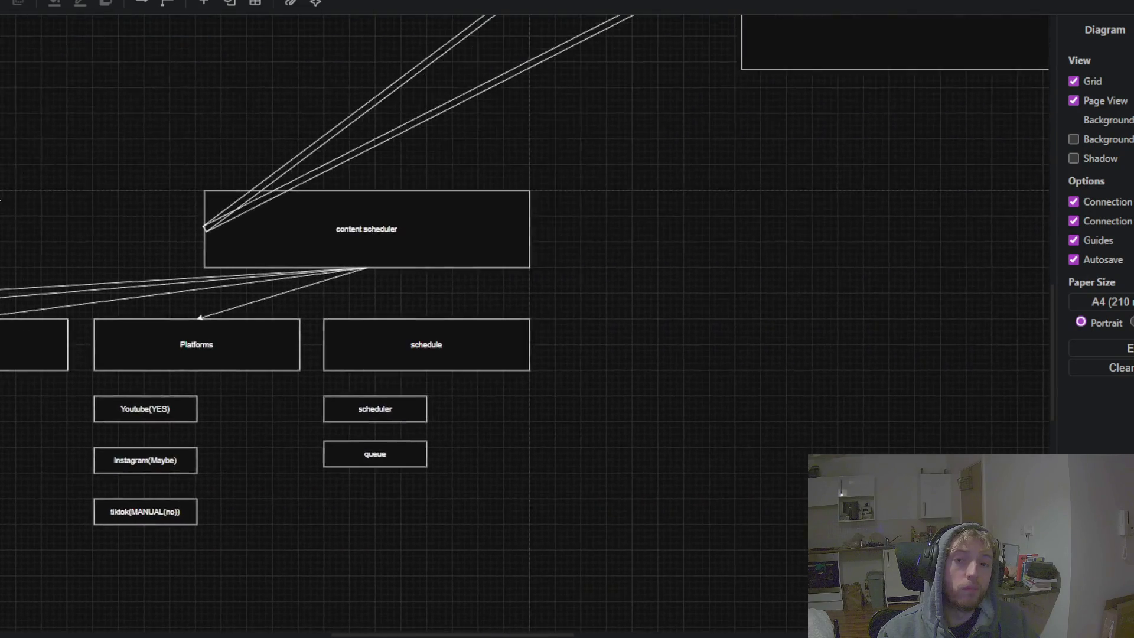
left_click_drag(754, 272, 190, 417)
mouse_move(691, 323)
left_mouse_down()
mouse_move(647, 415)
mouse_move(701, 603)
mouse_move(701, 623)
mouse_move(665, 635)
mouse_move(240, 214)
mouse_move(0, 89)
left_mouse_up()
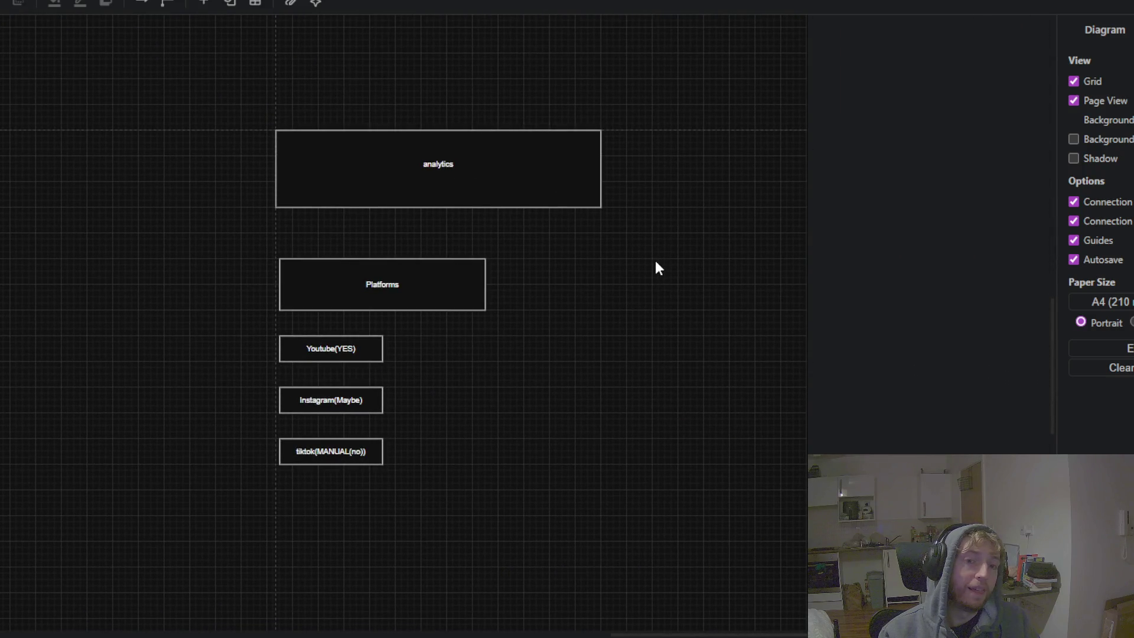
scroll(294, 348, "up", 3)
scroll(300, 366, "up", 2)
scroll(488, 383, "down", 3)
scroll(523, 368, "down", 2)
mouse_move(518, 415)
left_mouse_down()
mouse_move(511, 425)
mouse_move(577, 314)
mouse_move(575, 368)
left_mouse_up()
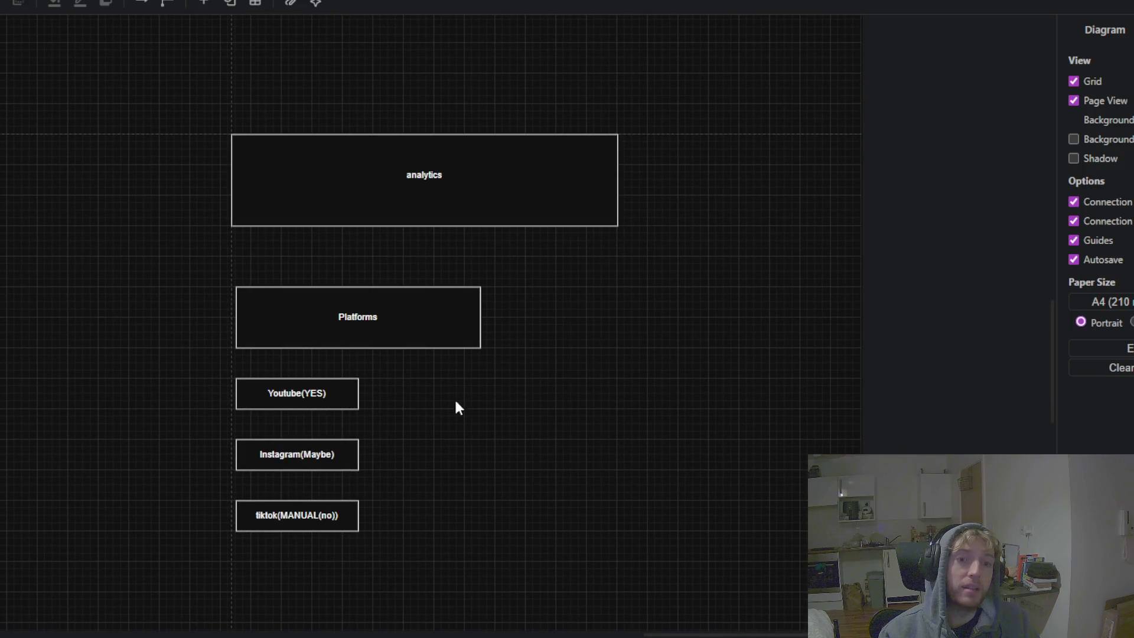
left_click(340, 133)
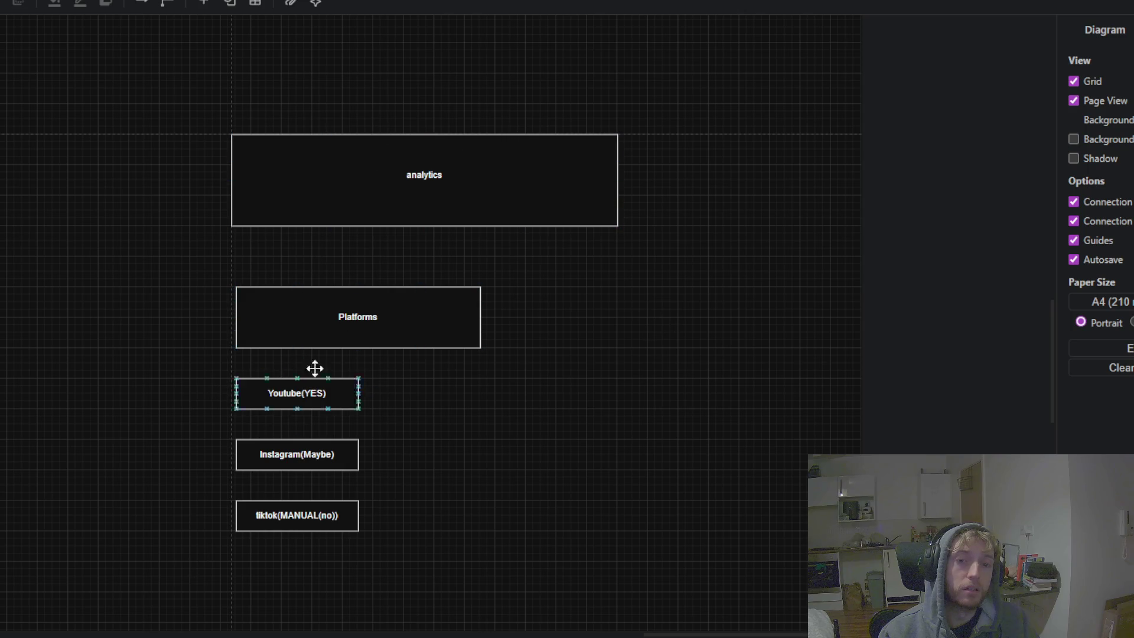
mouse_move(672, 286)
left_mouse_down()
mouse_move(797, 416)
mouse_move(1066, 287)
left_mouse_up()
mouse_move(496, 293)
left_mouse_down()
mouse_move(603, 158)
mouse_move(363, 309)
mouse_move(278, 154)
mouse_move(246, 180)
left_mouse_up()
left_click(393, 279)
left_click(246, 240)
scroll(245, 240, "down", 3)
left_click(403, 289)
left_click(296, 398)
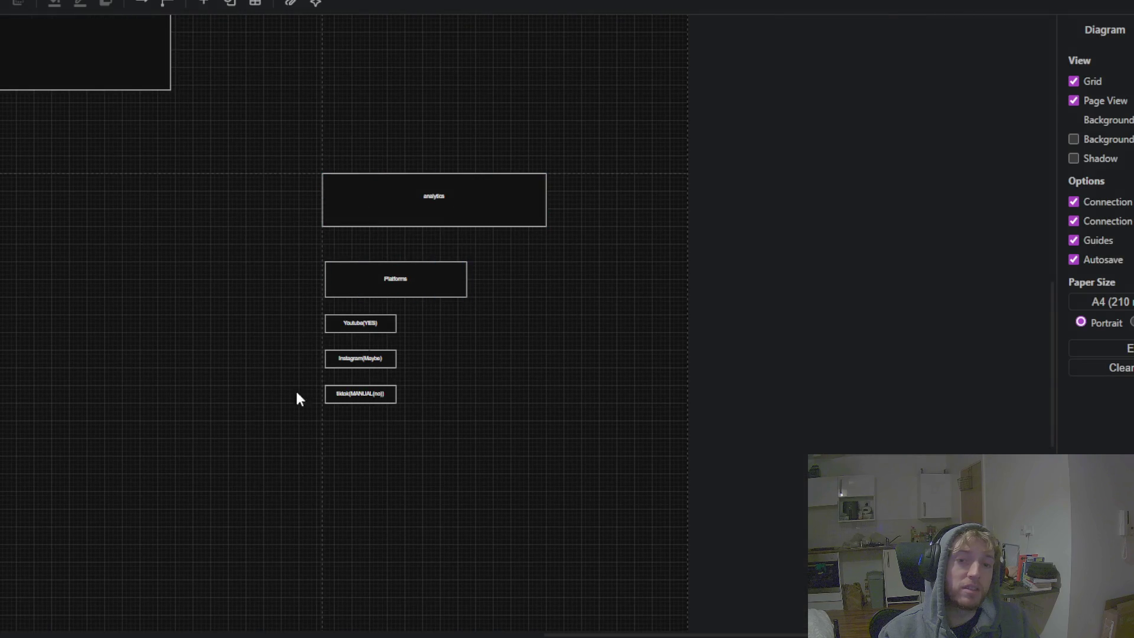
mouse_move(147, 321)
left_mouse_down()
mouse_move(777, 397)
mouse_move(435, 609)
mouse_move(249, 356)
left_mouse_up()
left_click(656, 259)
left_click(611, 322)
mouse_move(278, 305)
left_mouse_down()
mouse_move(626, 360)
mouse_move(595, 497)
mouse_move(443, 264)
mouse_move(186, 287)
left_mouse_up()
left_click(443, 303)
left_click(712, 338)
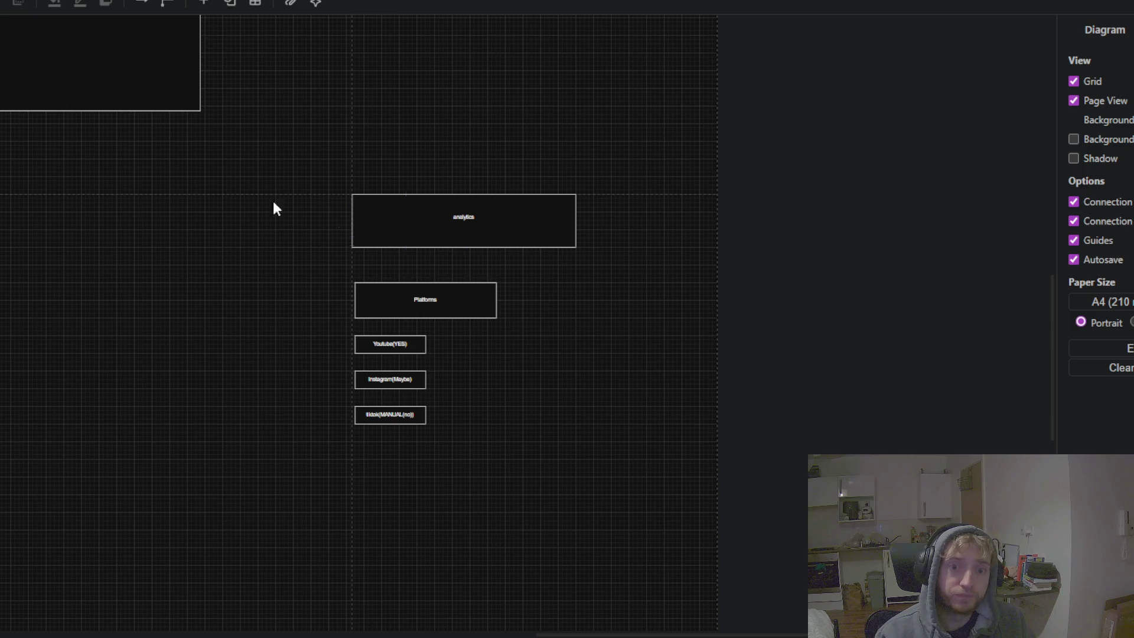
mouse_move(134, 198)
left_mouse_down()
mouse_move(372, 335)
mouse_move(681, 378)
left_mouse_up()
scroll(266, 266, "down", 3)
scroll(665, 191, "up", 3)
mouse_move(384, 425)
left_mouse_down()
mouse_move(367, 437)
mouse_move(699, 243)
left_mouse_up()
scroll(700, 242, "up", 2)
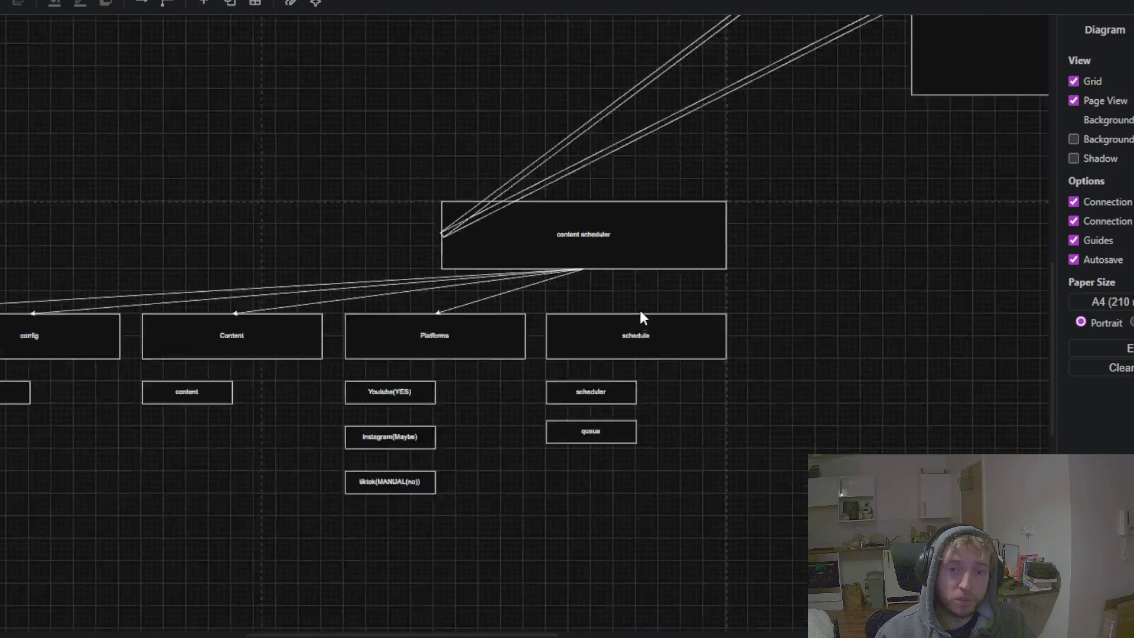
scroll(640, 310, "up", 3)
mouse_move(881, 243)
left_mouse_down()
mouse_move(50, 332)
mouse_move(145, 354)
left_mouse_up()
scroll(594, 236, "down", 3)
scroll(499, 228, "down", 2)
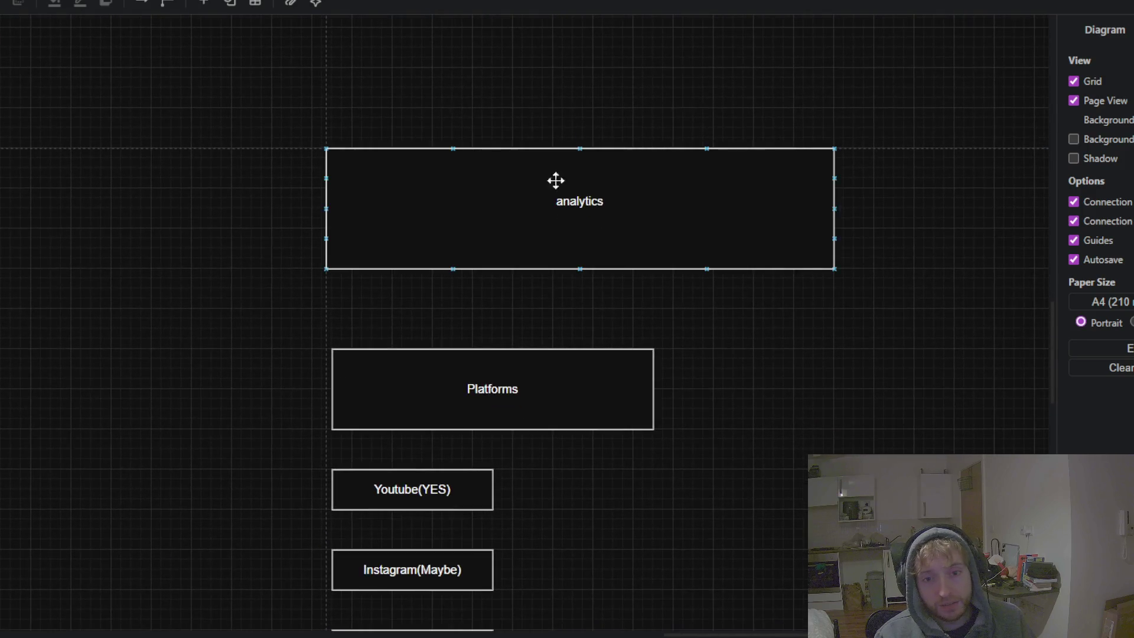
scroll(237, 228, "down", 3)
mouse_move(151, 149)
left_mouse_down()
mouse_move(534, 466)
mouse_move(274, 186)
mouse_move(233, 191)
left_mouse_up()
scroll(425, 312, "up", 3)
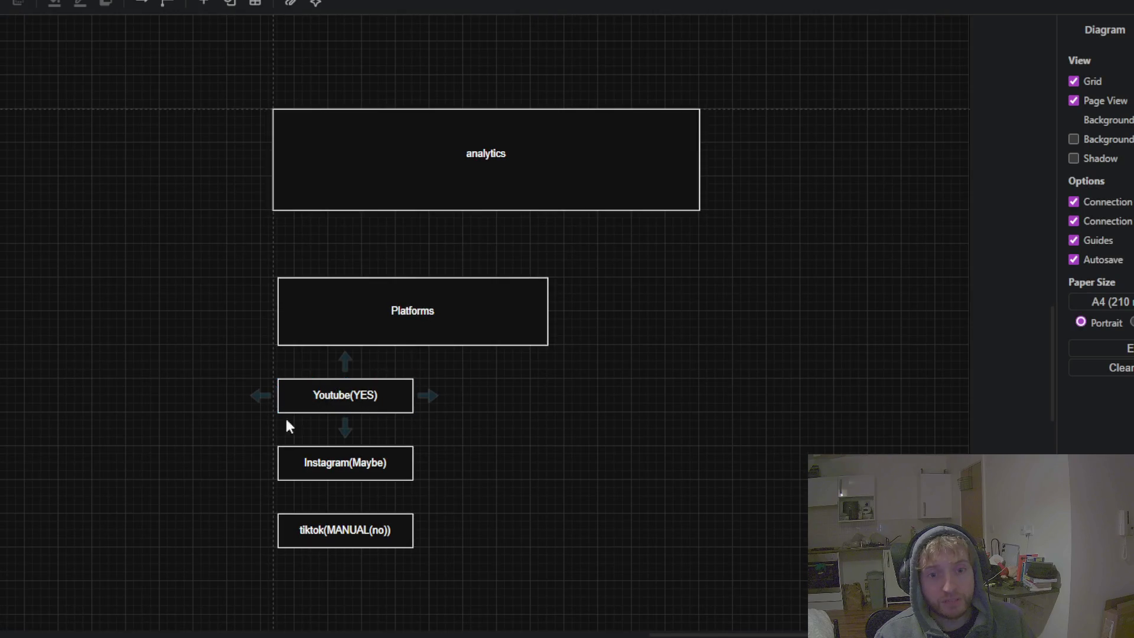
left_click(321, 399)
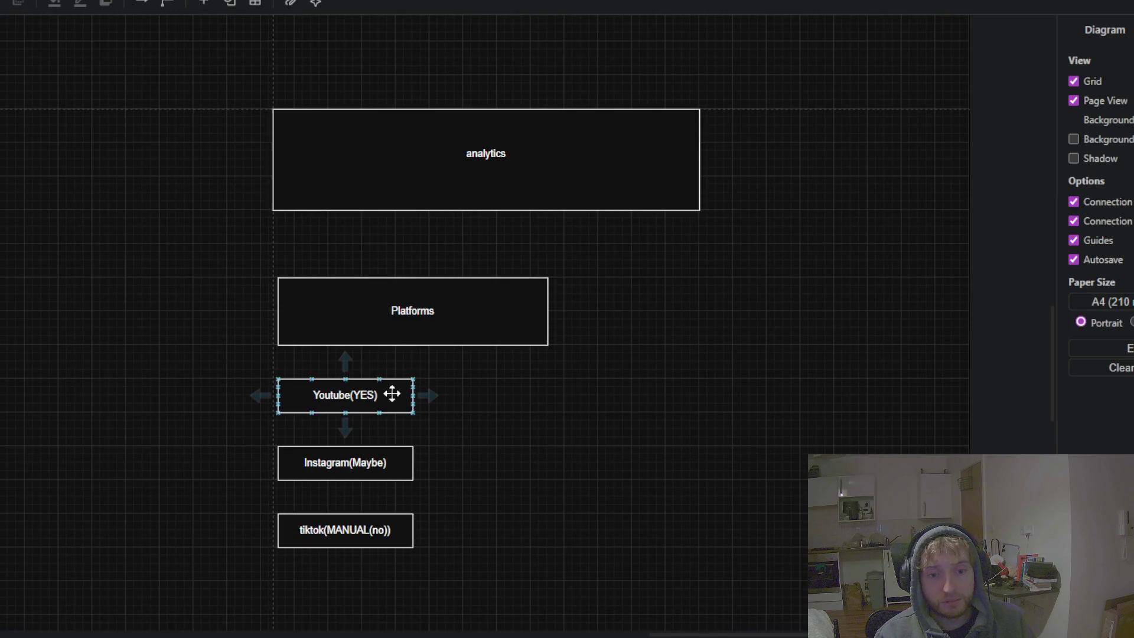
left_click(446, 381)
left_click(398, 398)
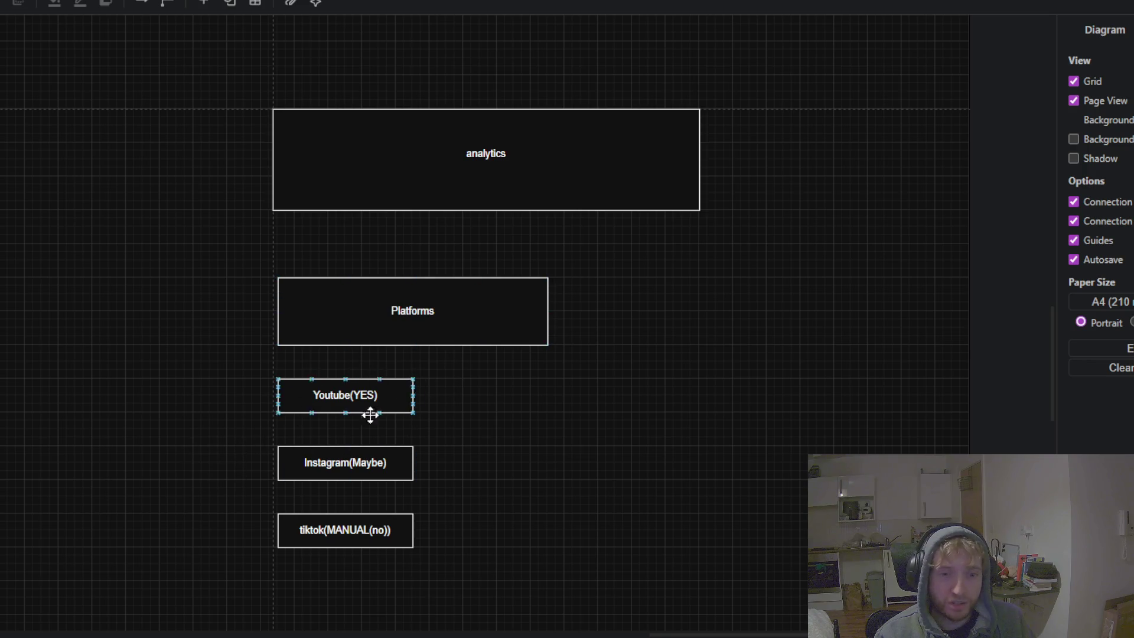
key("Escape")
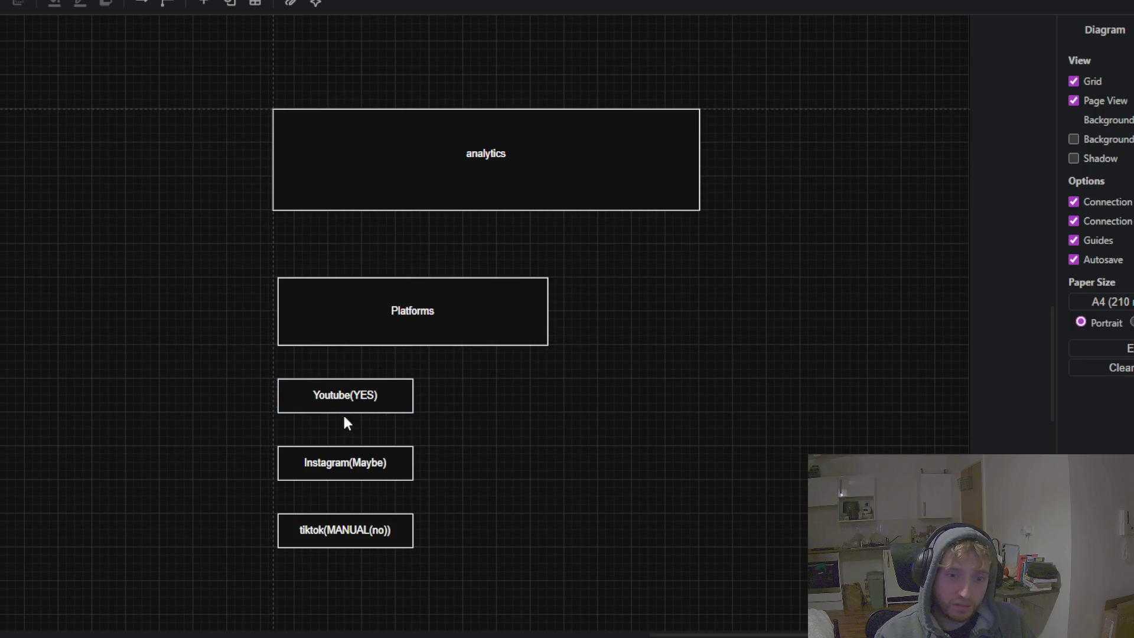
left_click(312, 381)
left_click(565, 399)
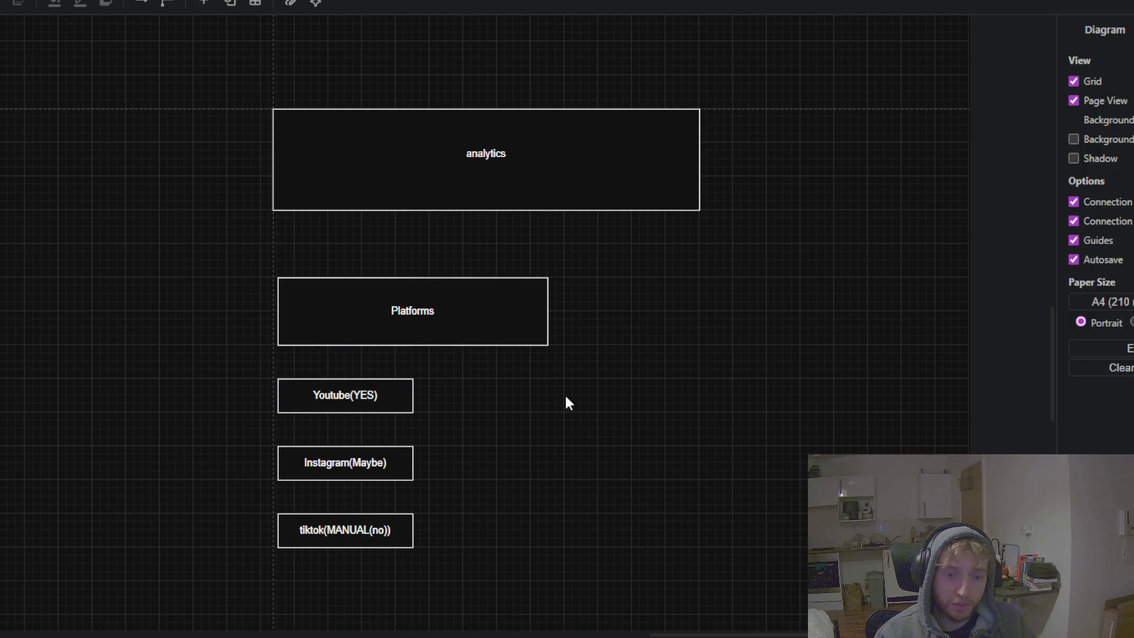
left_click_drag(564, 400, 455, 316)
scroll(331, 368, "down", 2)
scroll(473, 309, "up", 2)
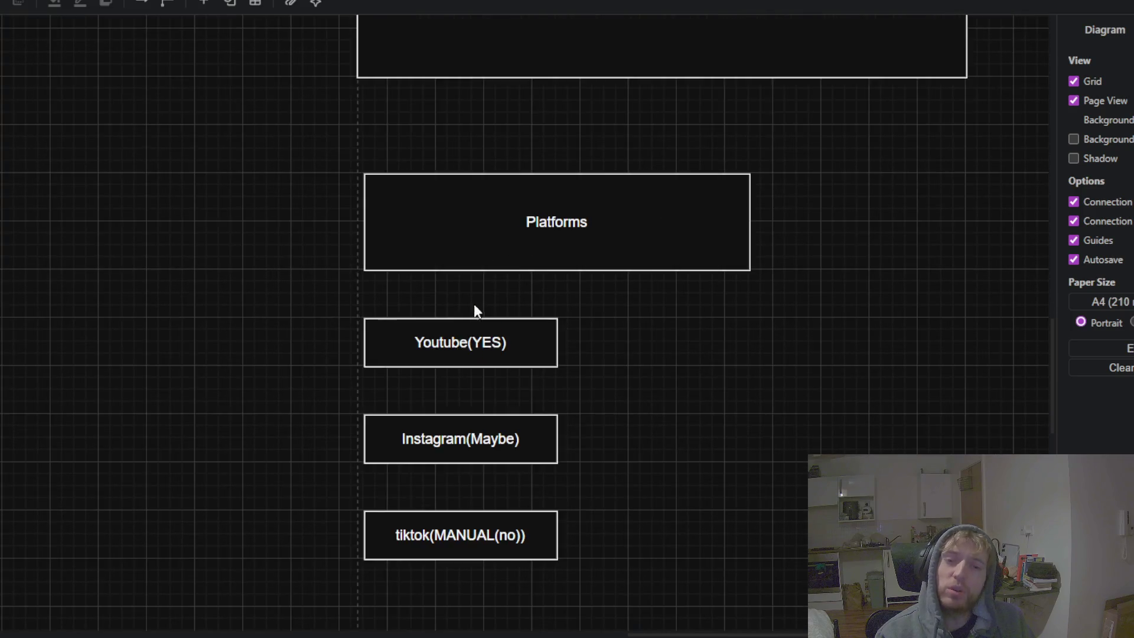
scroll(537, 322, "up", 1)
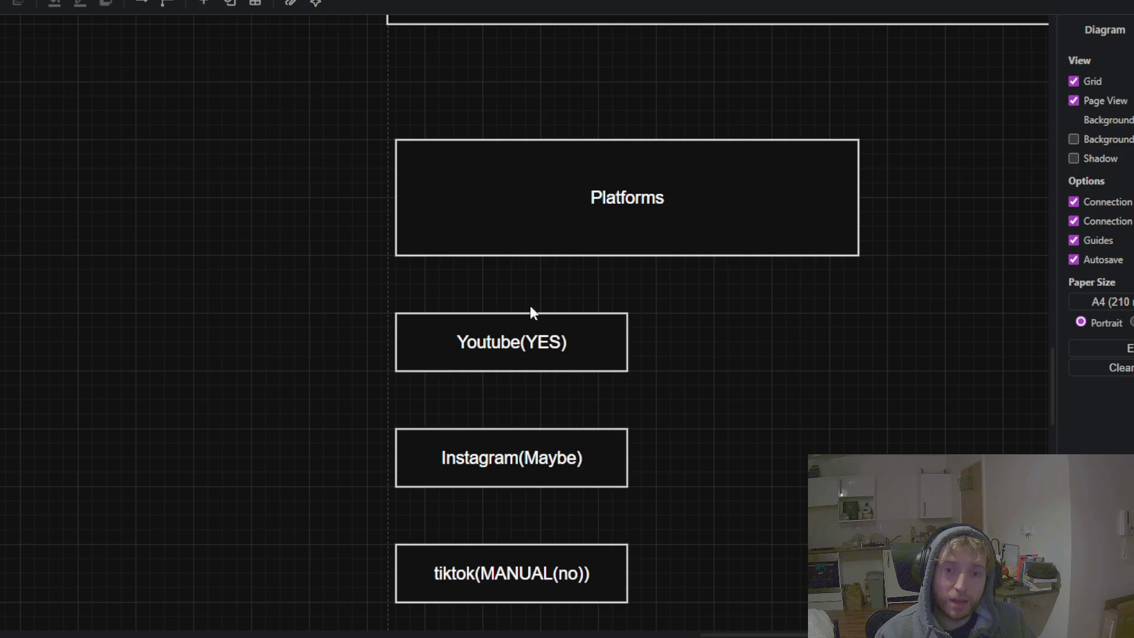
left_click_drag(367, 256, 322, 229)
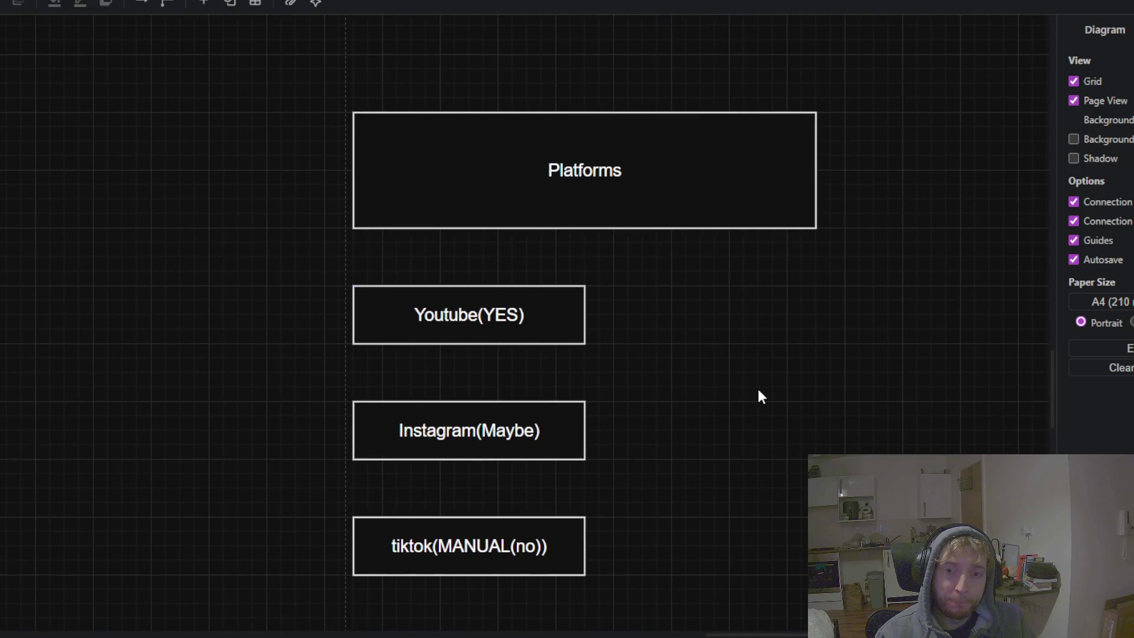
scroll(758, 388, "down", 3)
scroll(750, 393, "down", 2)
left_click_drag(216, 342, 728, 349)
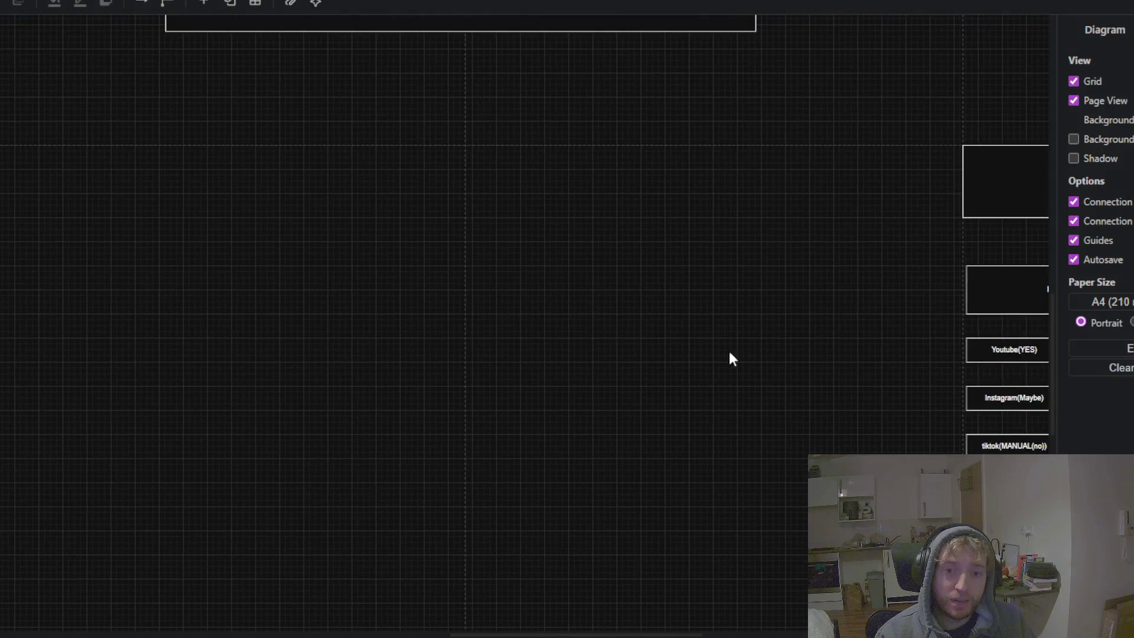
scroll(471, 331, "right", 5)
scroll(150, 297, "down", 2)
left_click_drag(149, 296, 360, 228)
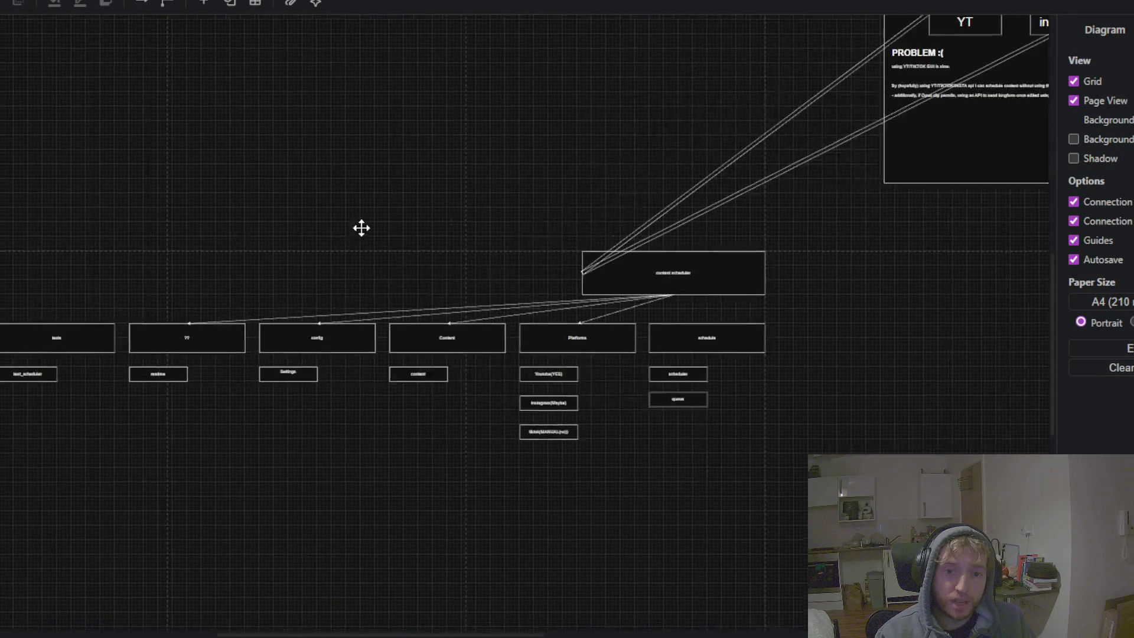
scroll(458, 264, "up", 3)
scroll(555, 251, "down", 3)
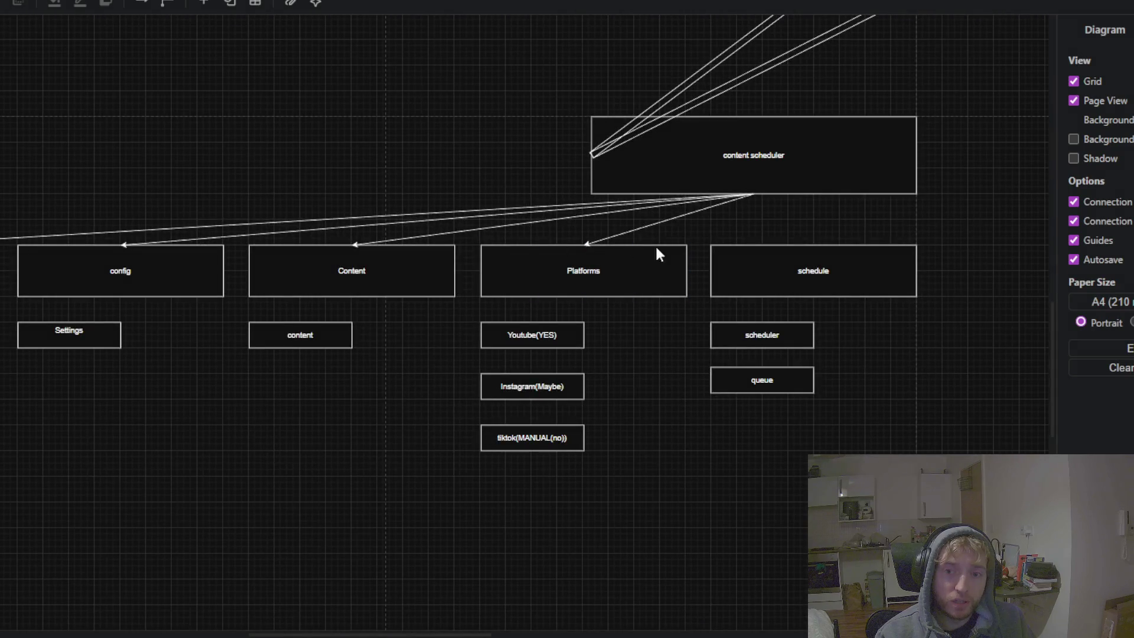
scroll(578, 489, "up", 2)
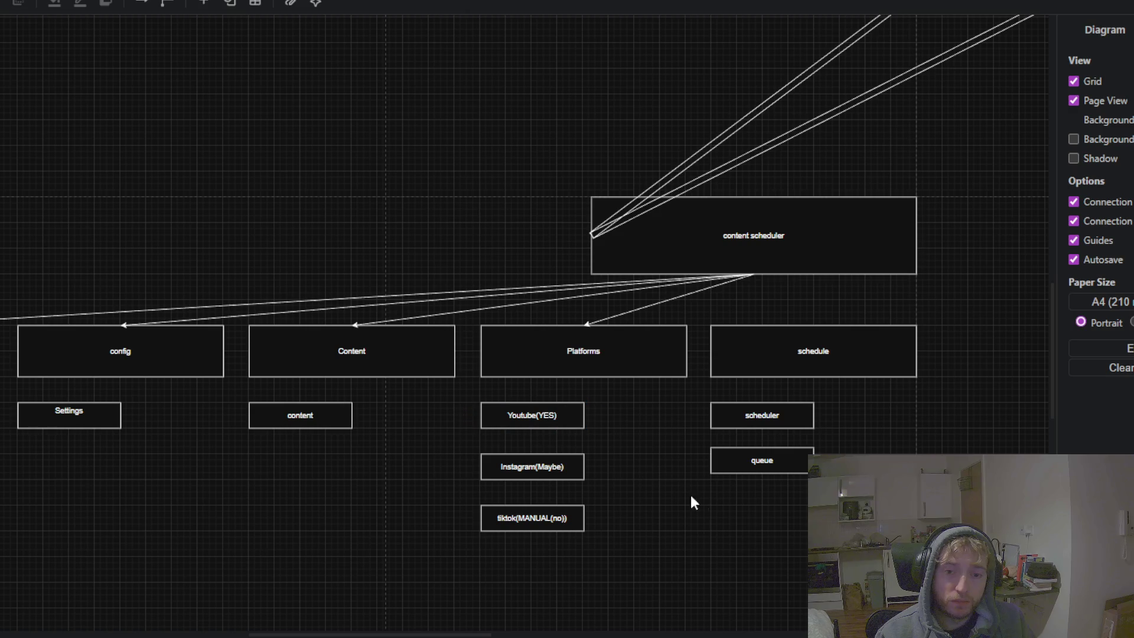
mouse_move(788, 540)
left_mouse_down()
mouse_move(575, 378)
mouse_move(518, 470)
mouse_move(310, 444)
left_mouse_up()
scroll(528, 332, "down", 3)
left_click_drag(690, 341, 420, 440)
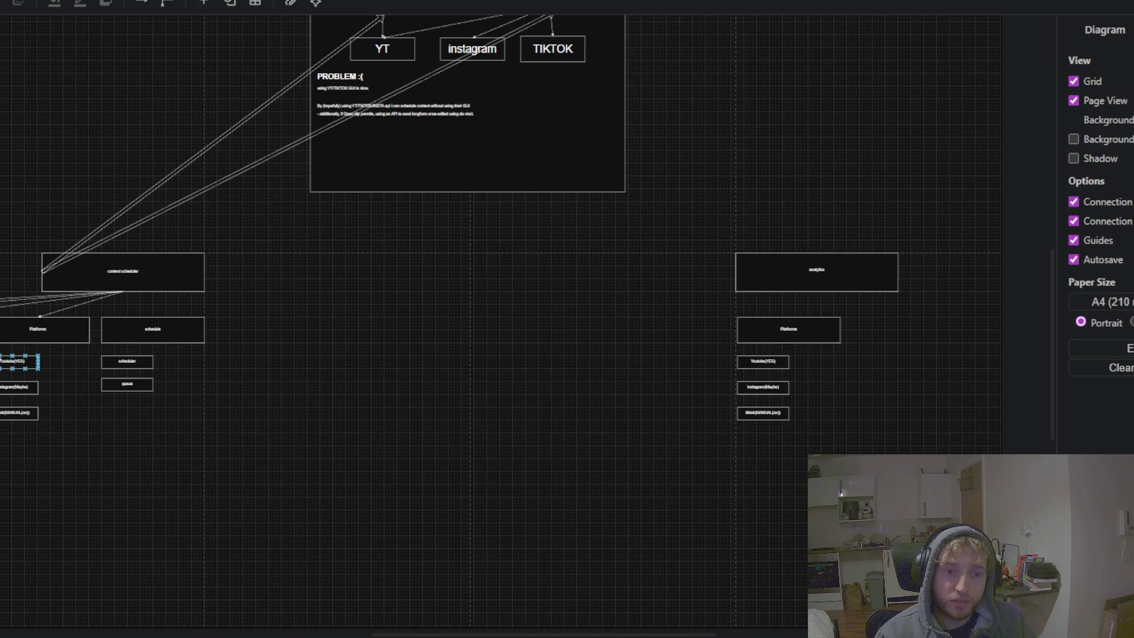
scroll(21, 359, "up", 2)
left_click_drag(21, 358, 8, 367)
mouse_move(532, 342)
left_mouse_down()
mouse_move(196, 383)
mouse_move(94, 349)
left_mouse_up()
left_click_drag(500, 346, 470, 302)
scroll(470, 302, "up", 2)
left_click(614, 203)
left_click(631, 242)
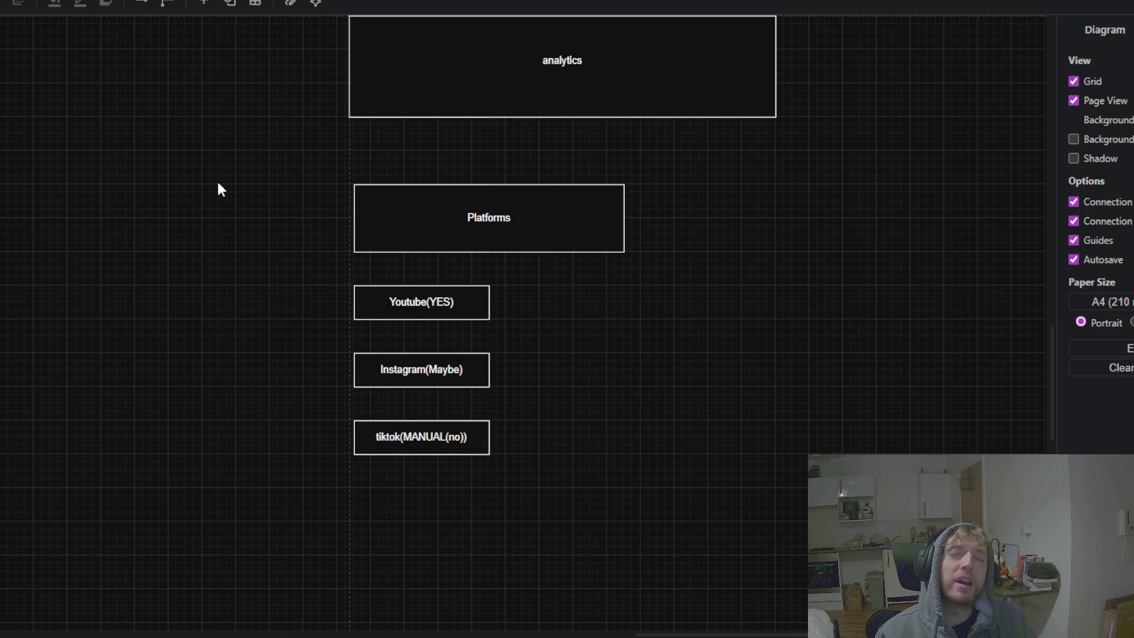
left_click_drag(168, 236, 727, 496)
scroll(405, 369, "down", 2)
scroll(804, 208, "down", 2)
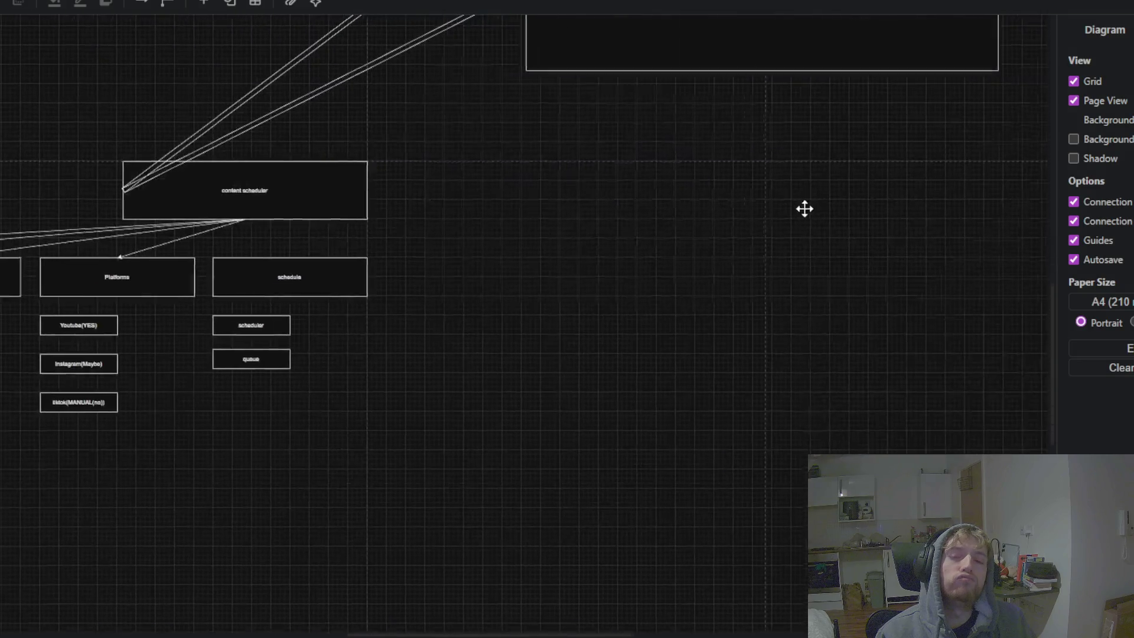
scroll(764, 186, "up", 2)
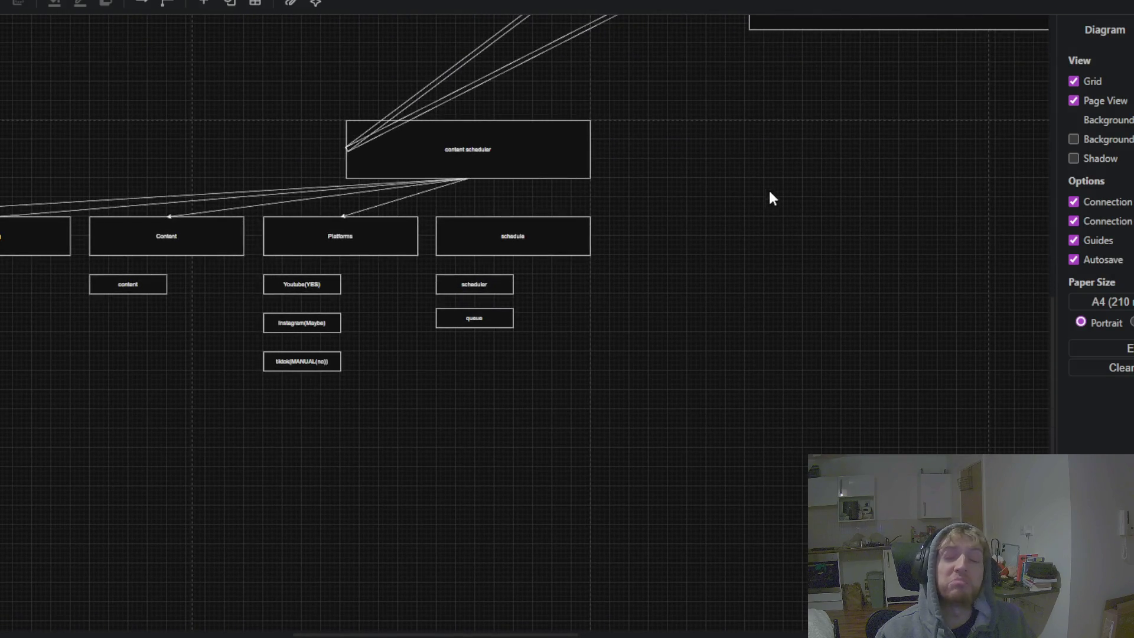
mouse_move(831, 220)
left_mouse_down()
mouse_move(729, 295)
mouse_move(7, 306)
left_mouse_up()
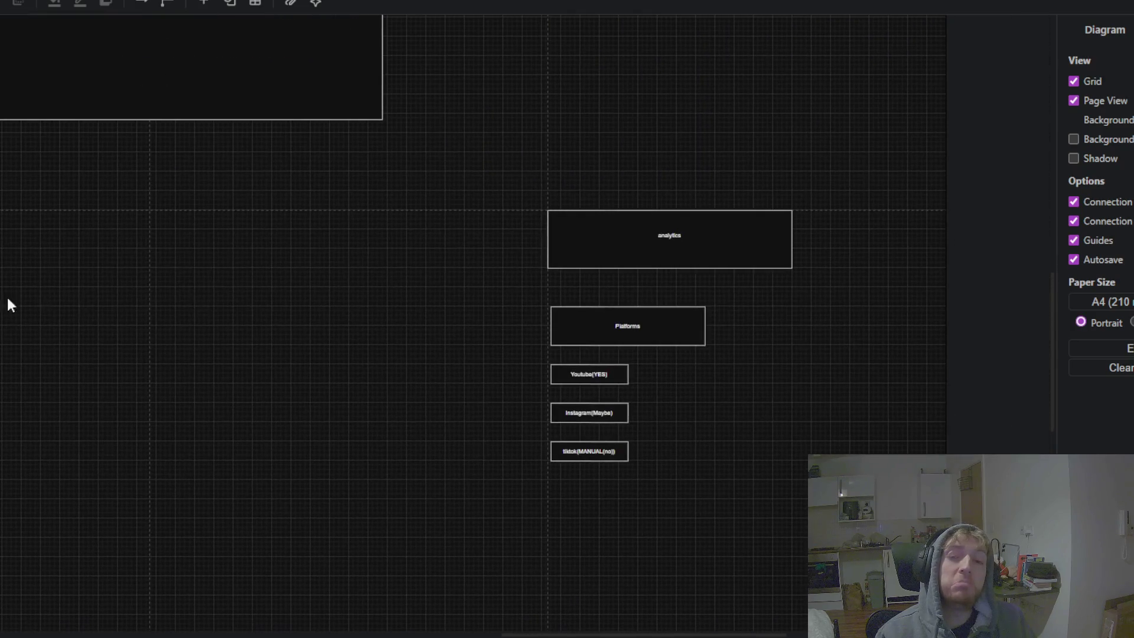
left_click_drag(422, 309, 332, 306)
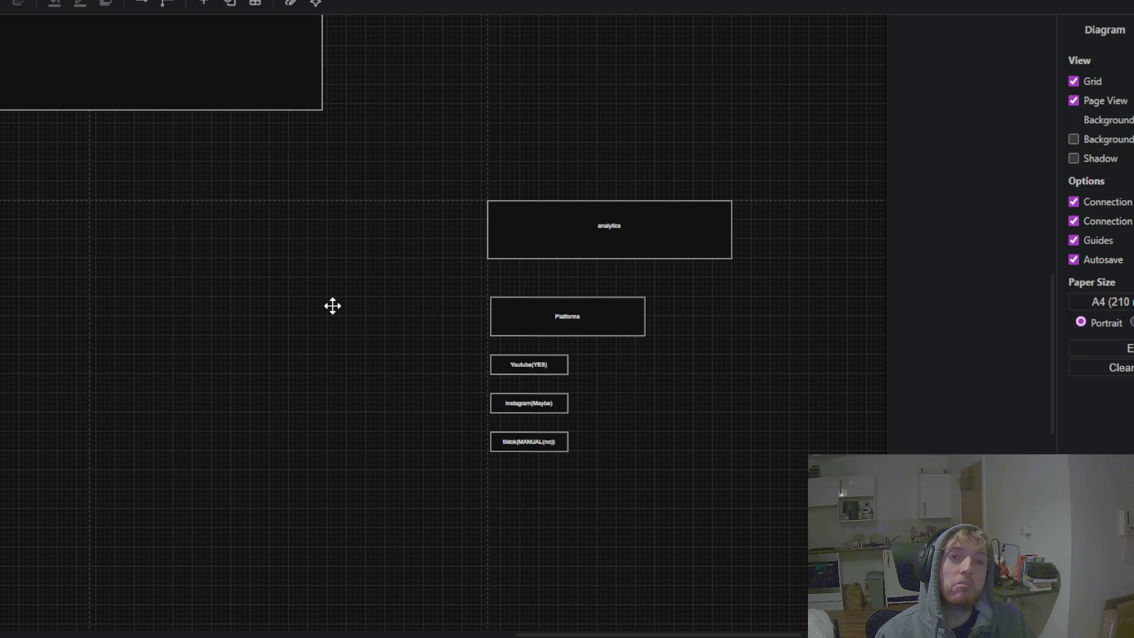
left_click_drag(333, 307, 311, 291)
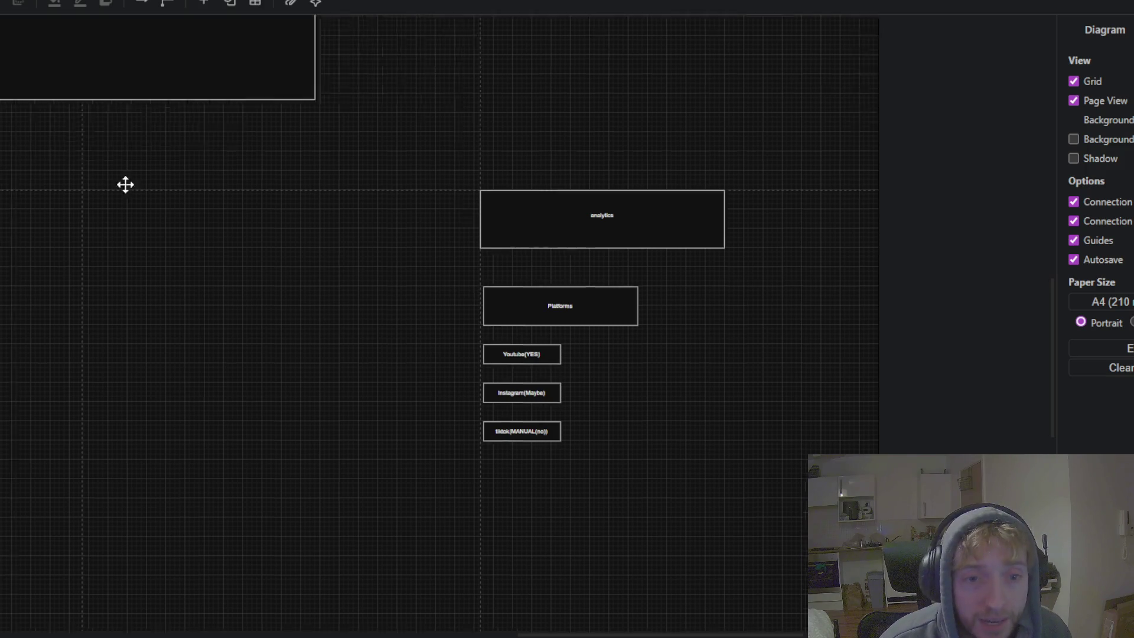
left_click_drag(125, 183, 487, 398)
scroll(337, 342, "down", 3)
left_click_drag(282, 366, 385, 413)
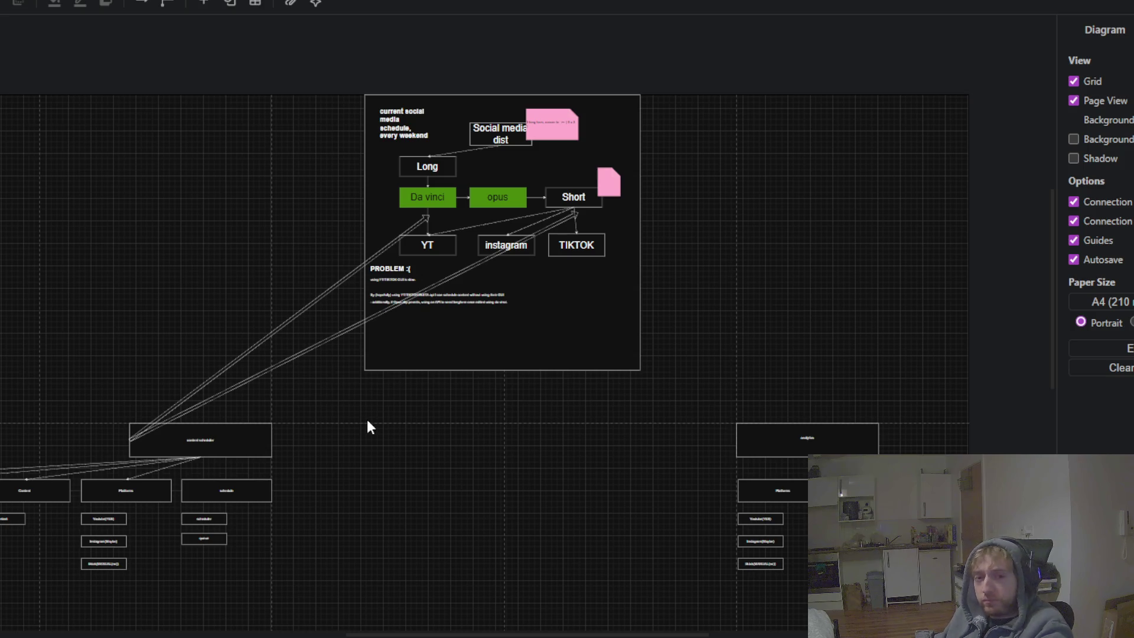
scroll(257, 419, "up", 1)
scroll(292, 408, "down", 2)
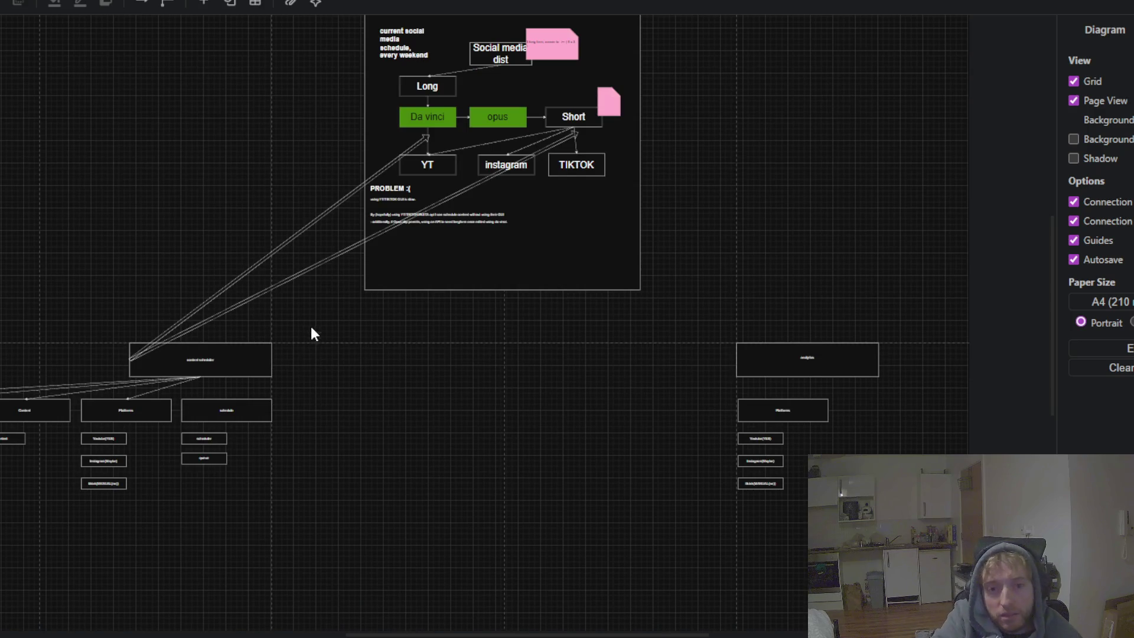
left_click_drag(311, 331, 452, 342)
scroll(395, 412, "up", 5)
left_click_drag(394, 406, 538, 335)
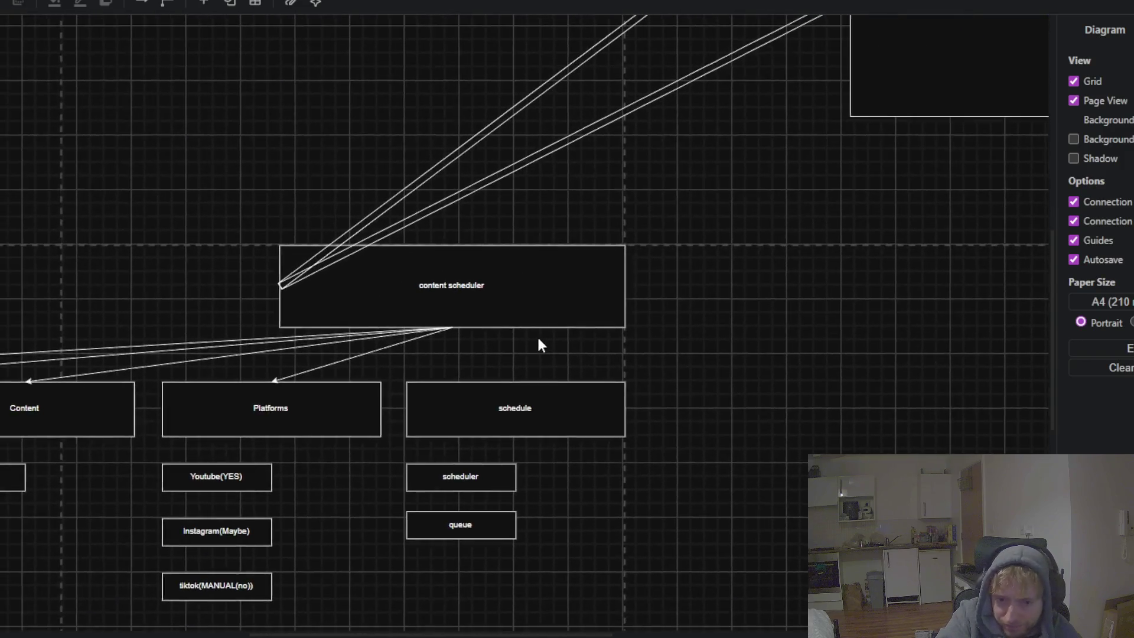
left_click_drag(356, 503, 409, 408)
scroll(288, 371, "up", 2)
left_click(396, 376)
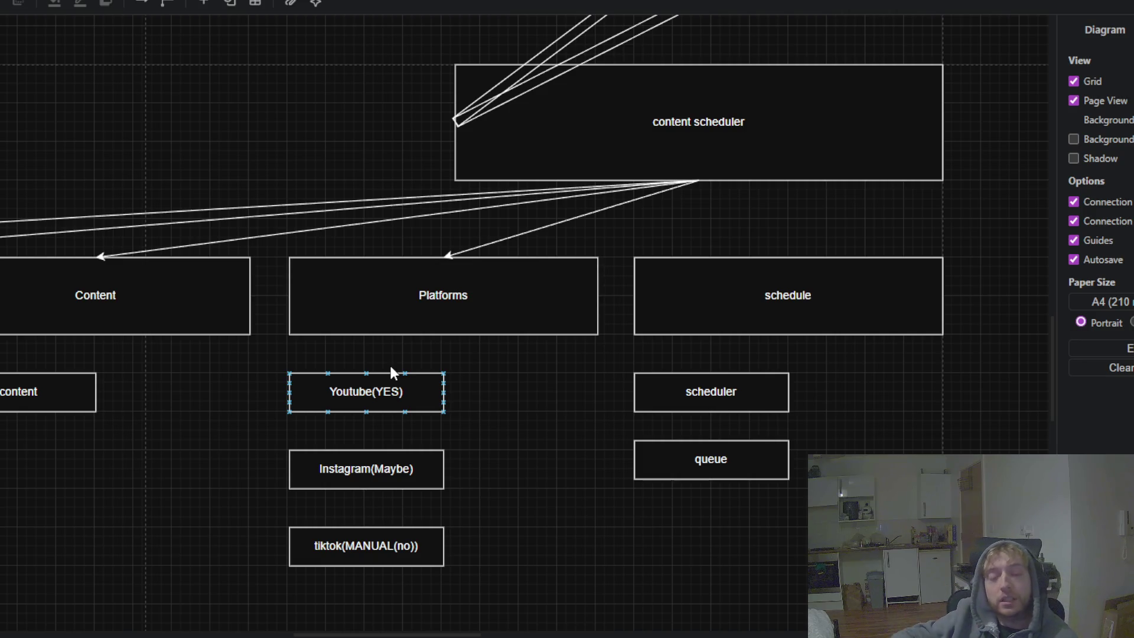
left_click(319, 361)
scroll(380, 178, "down", 2)
scroll(743, 133, "down", 2)
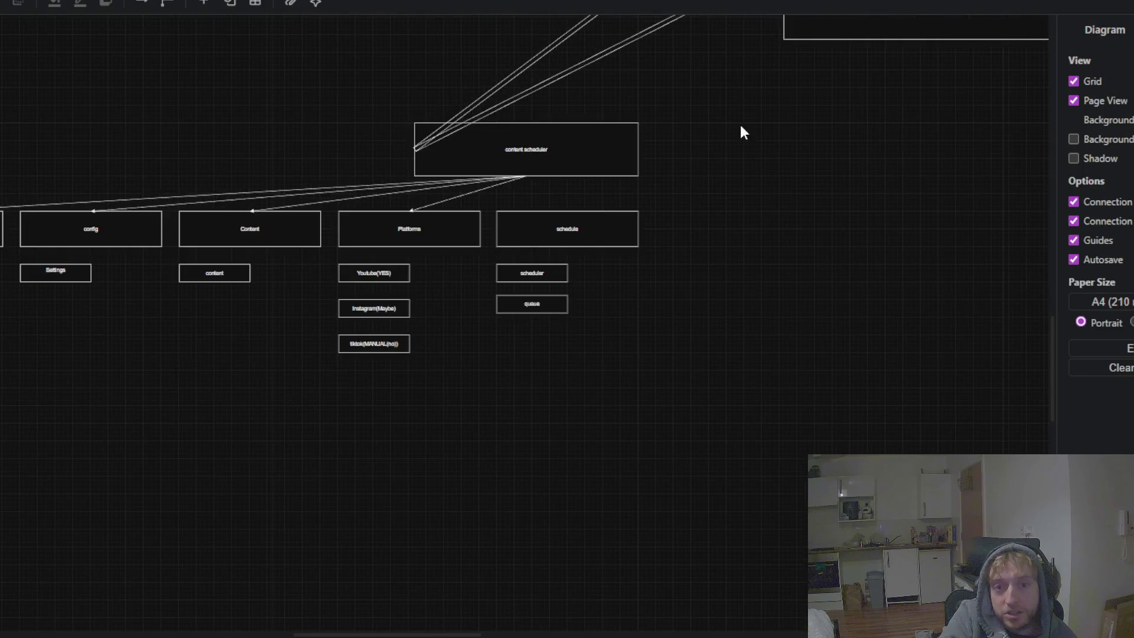
left_click_drag(743, 134, 347, 527)
scroll(337, 506, "up", 1)
scroll(665, 323, "up", 2)
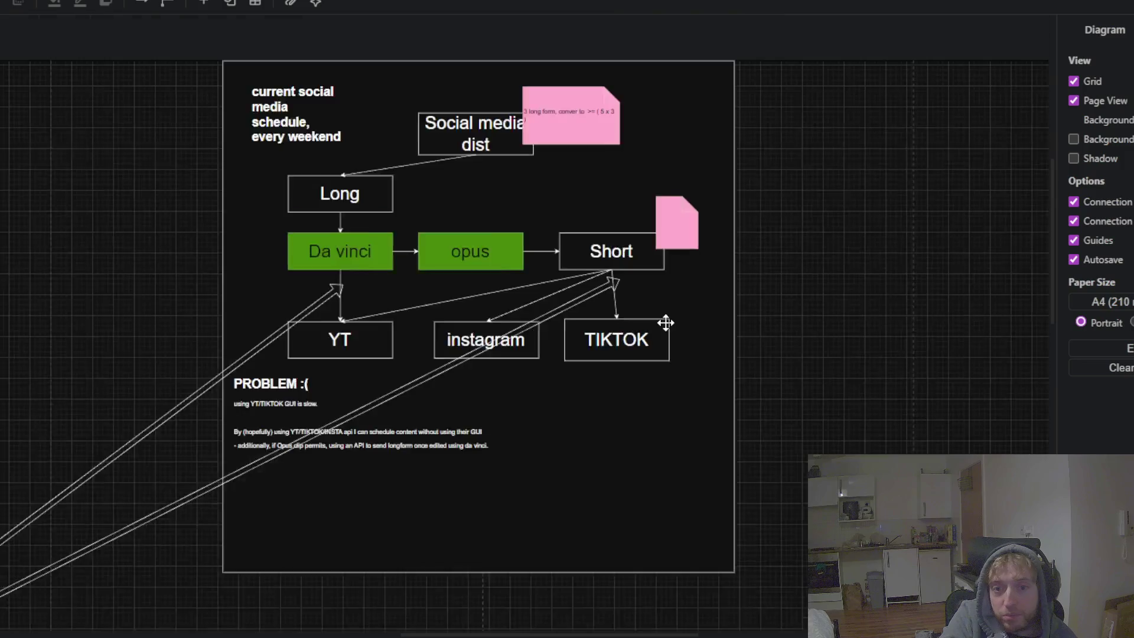
scroll(666, 322, "up", 2)
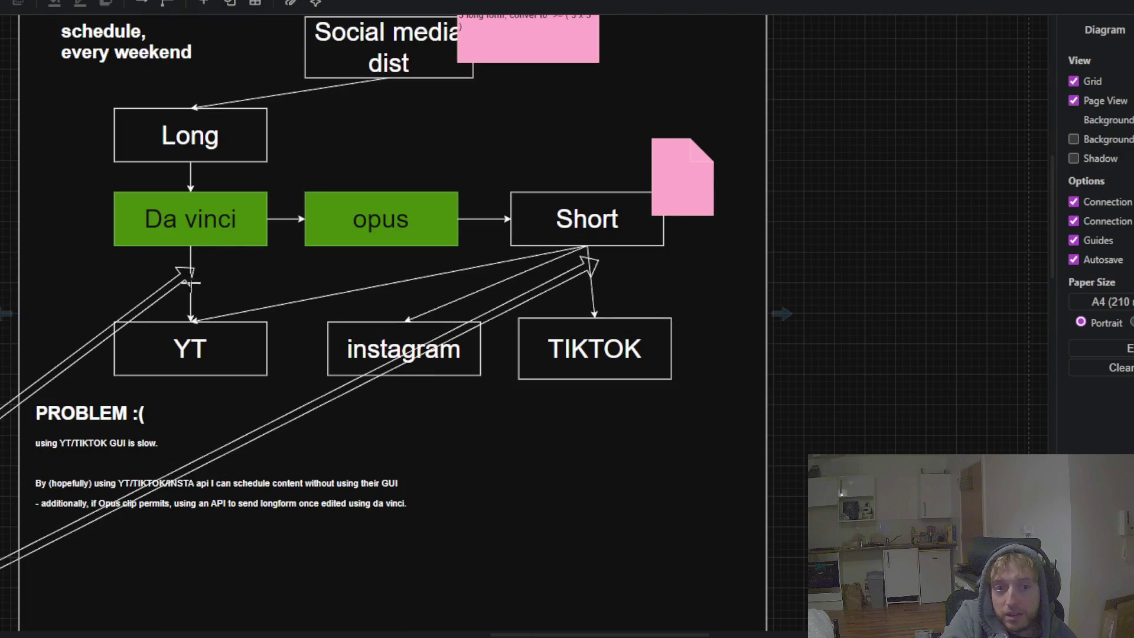
left_click_drag(867, 363, 304, 35)
left_click_drag(677, 289, 416, 97)
mouse_move(574, 466)
left_mouse_down()
mouse_move(495, 404)
mouse_move(606, 215)
left_mouse_up()
scroll(598, 279, "down", 1)
scroll(596, 287, "up", 1)
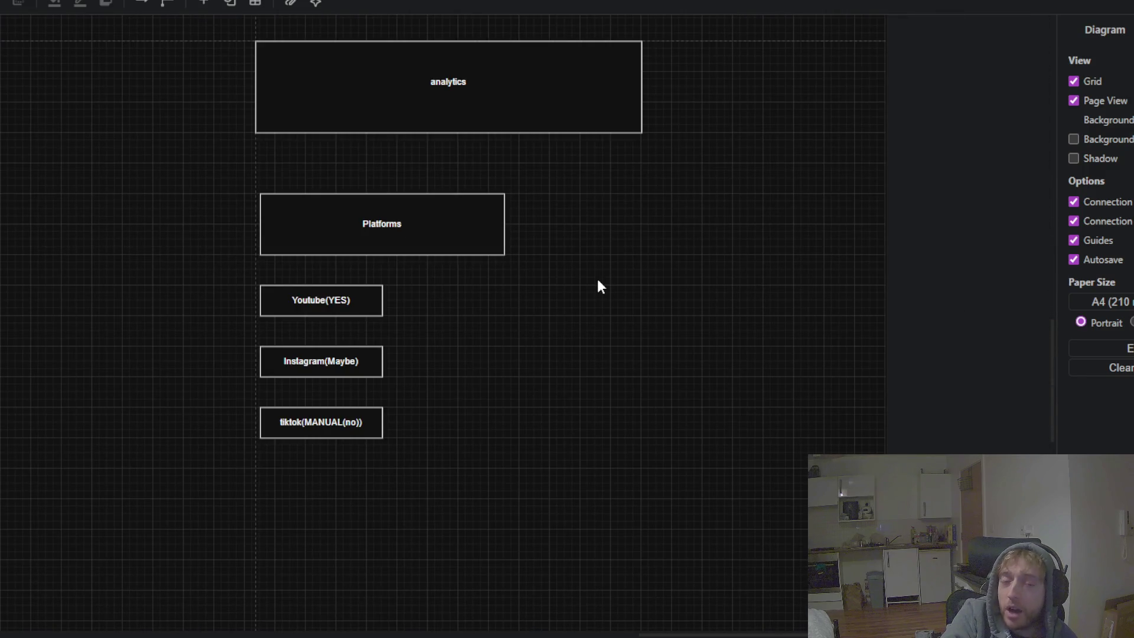
- Replace the MANUAL(no)) part of the analytics tiktok label so it reads tiktok(yes)
left_click_drag(564, 195, 553, 316)
left_click(526, 243)
scroll(602, 304, "down", 2)
left_click(440, 293)
left_click(435, 241)
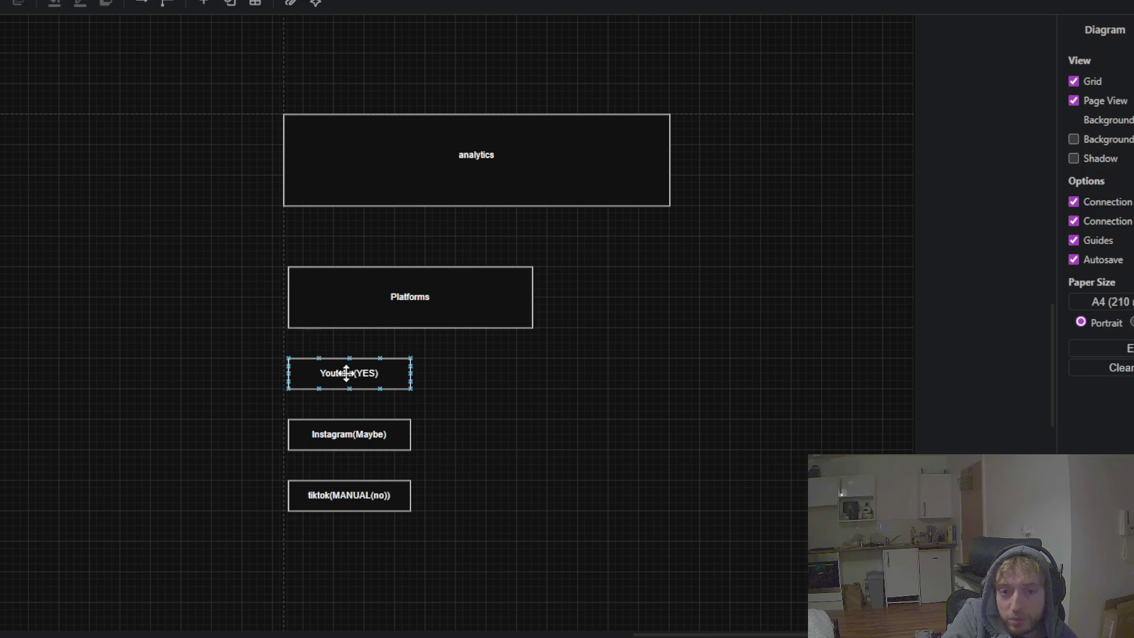
scroll(350, 375, "up", 2)
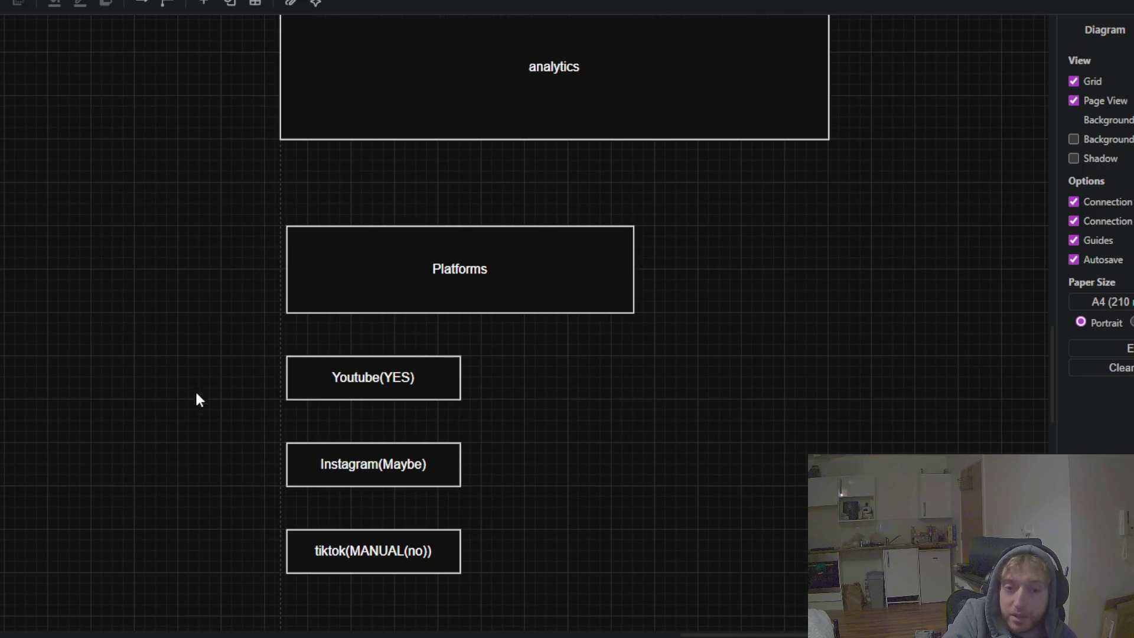
left_click(315, 479)
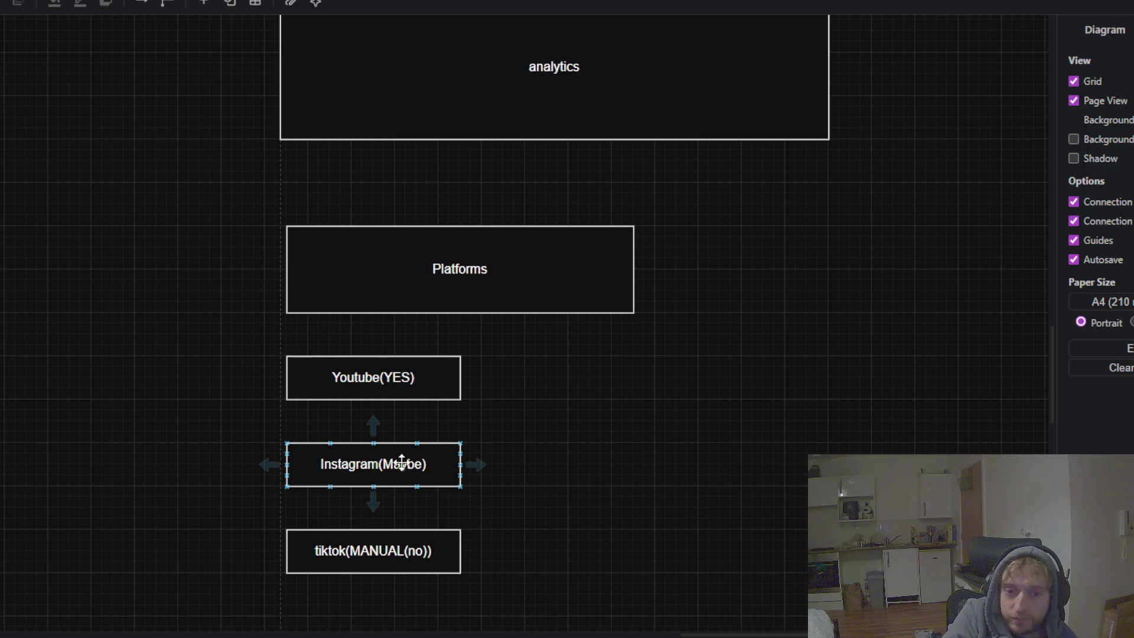
left_click(385, 546)
double_click(407, 547)
left_click_drag(431, 547, 350, 548)
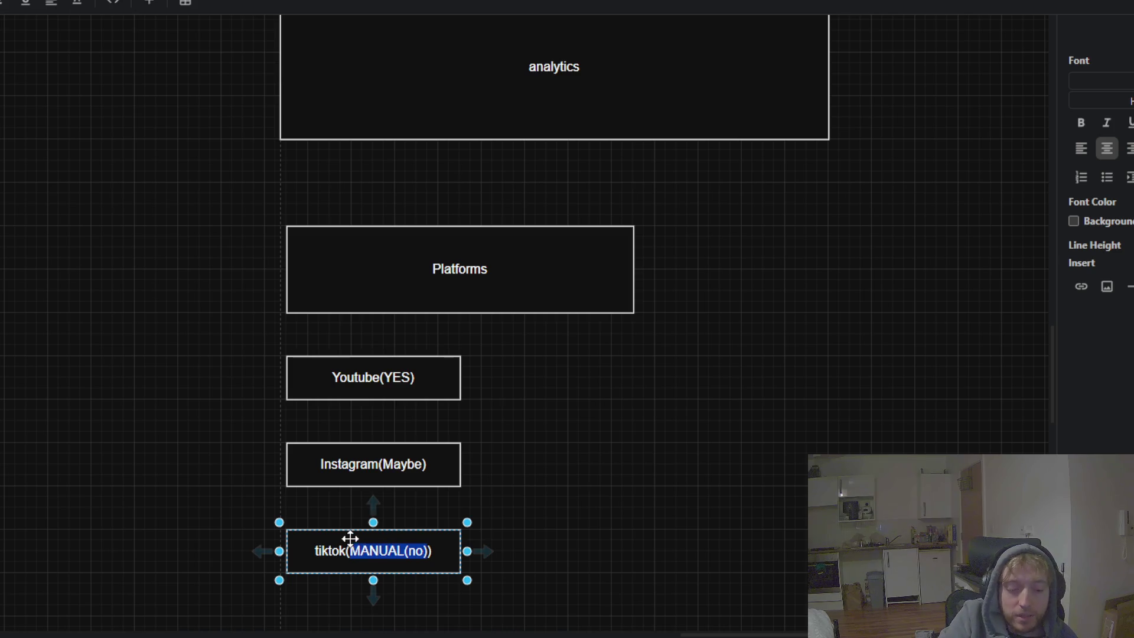
type("yes)")
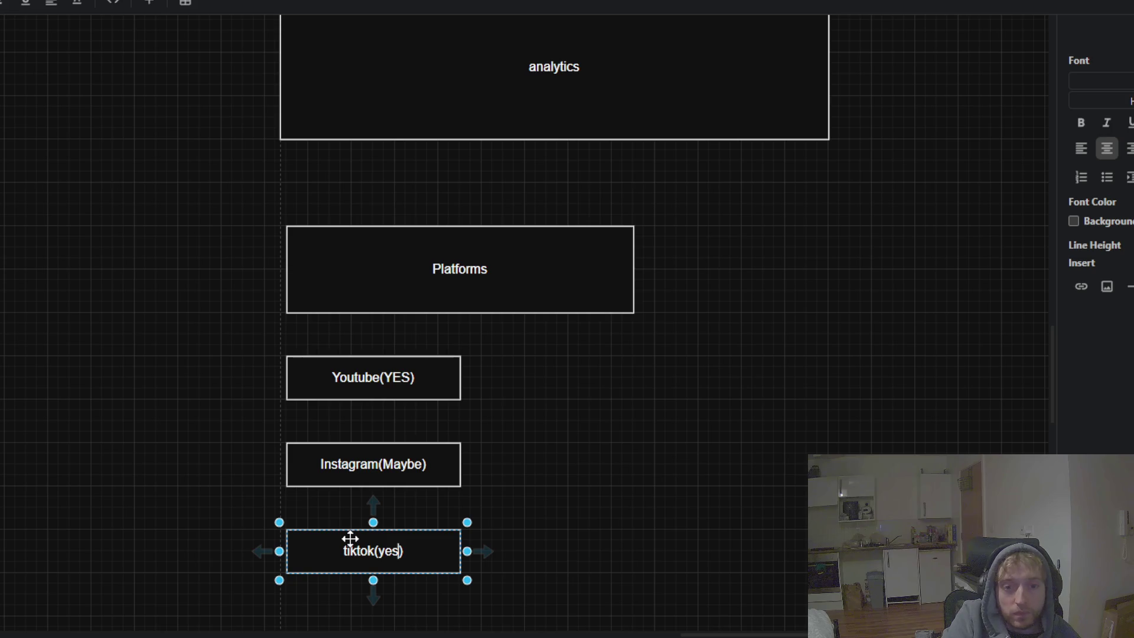
- Change the analytics Instagram label from Instagram(Maybe) to Instagram(yes)
double_click(422, 469)
left_click(423, 469)
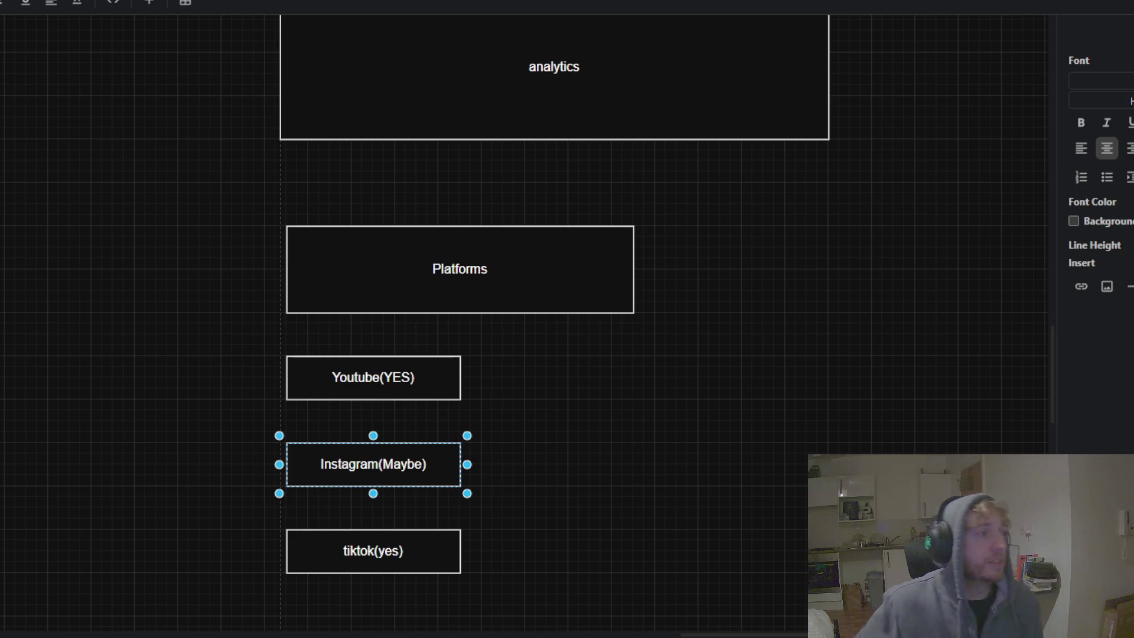
double_click(403, 467)
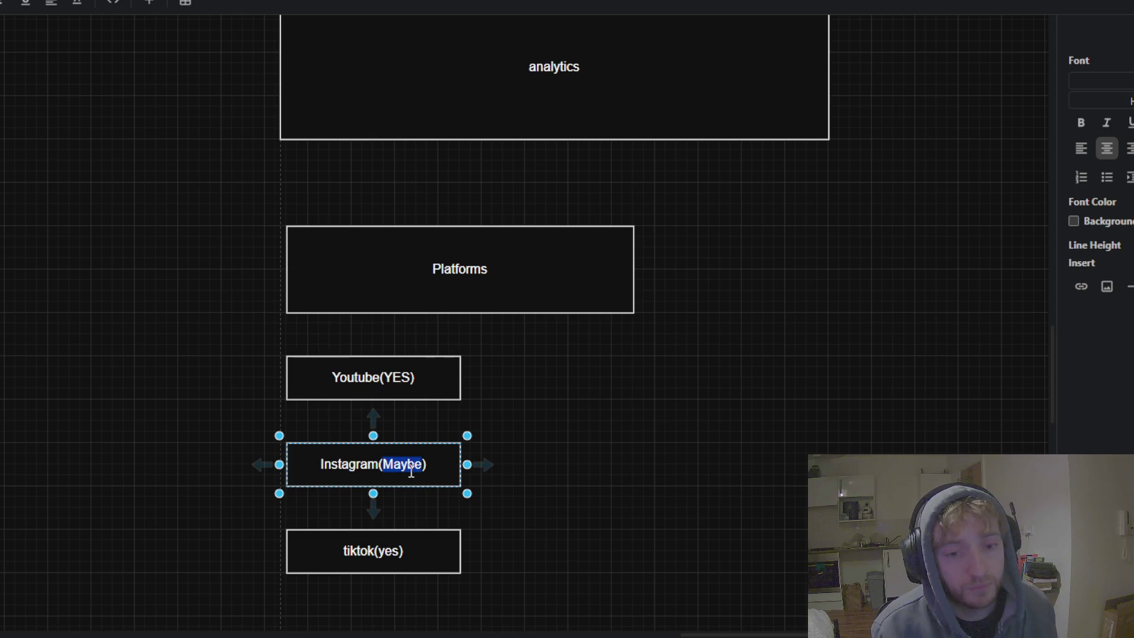
type("yes")
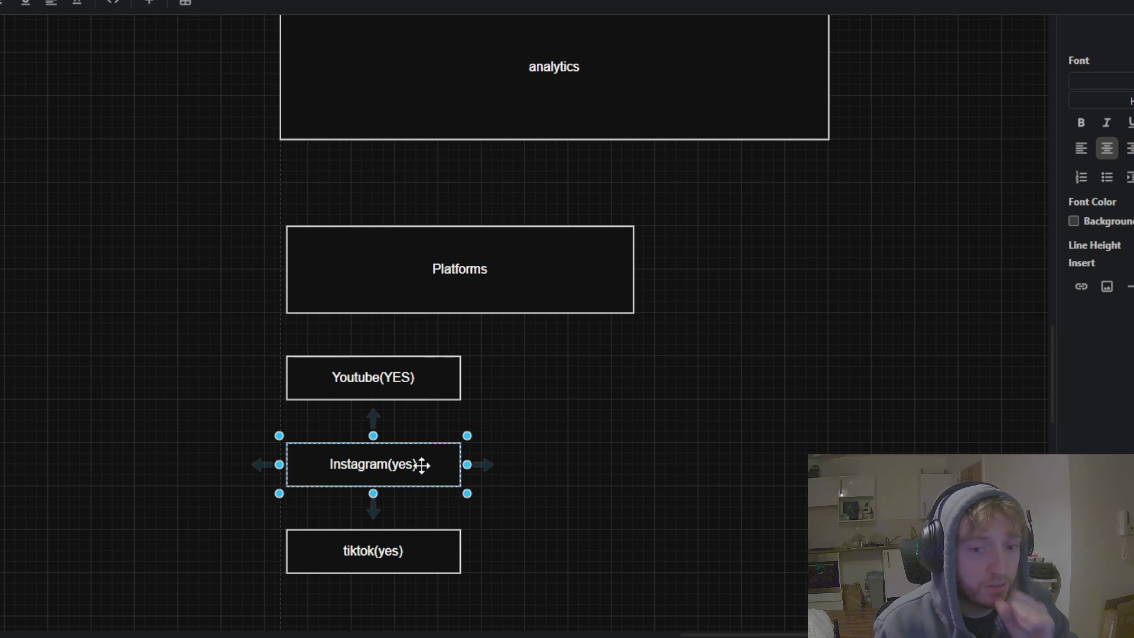
left_click(679, 389)
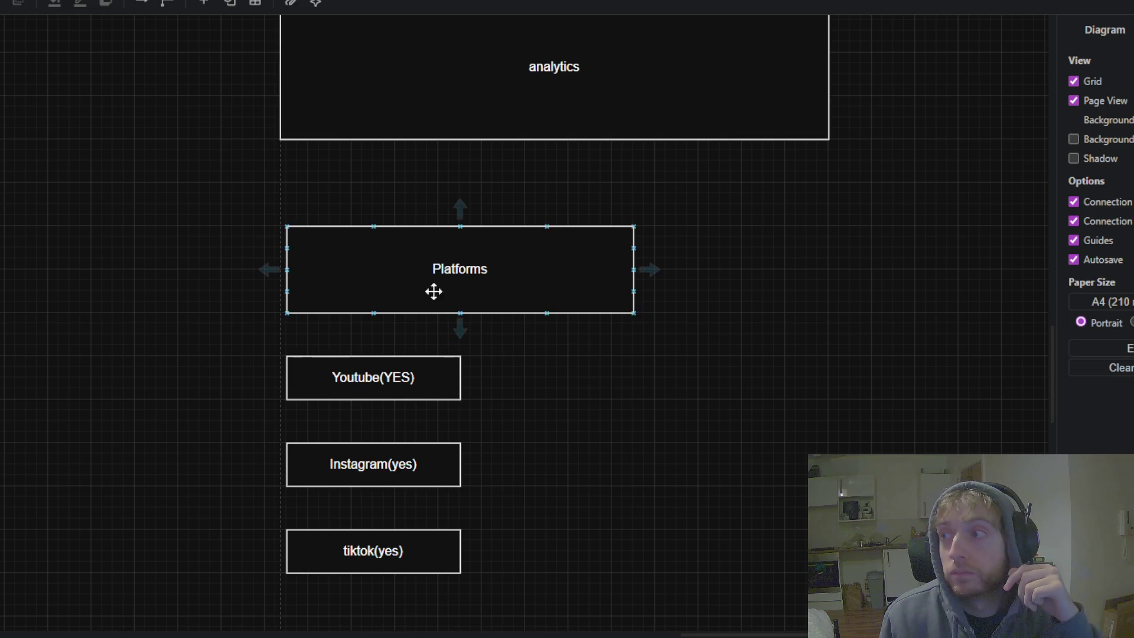
- Pan across the canvas to the content scheduler and social media schedule boxes
left_click_drag(647, 431, 758, 537)
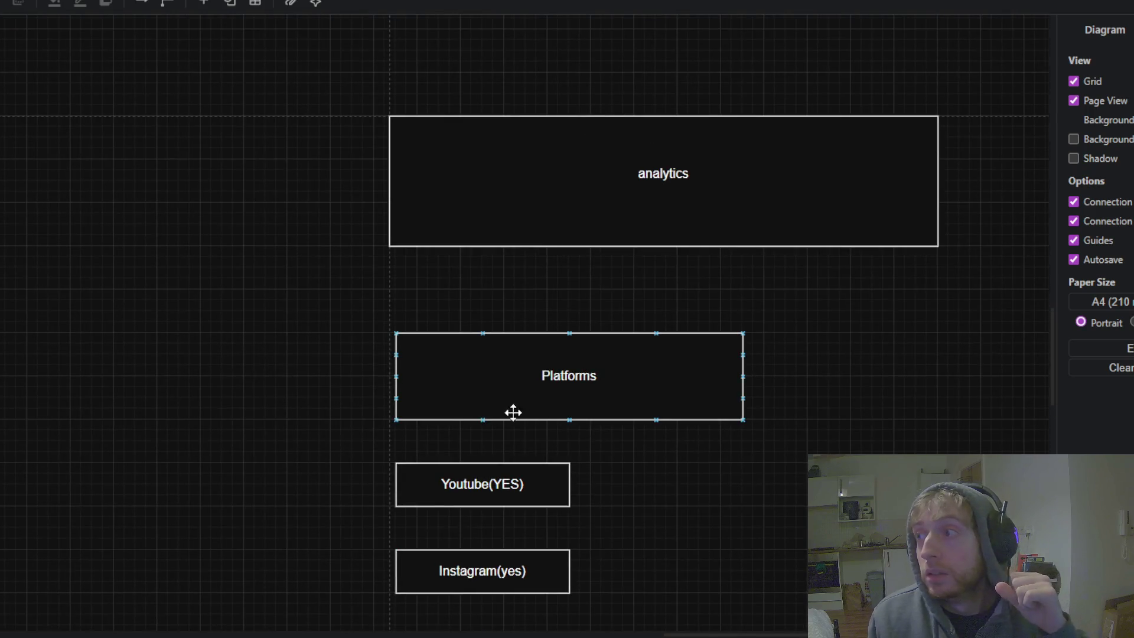
left_click_drag(446, 409, 625, 351)
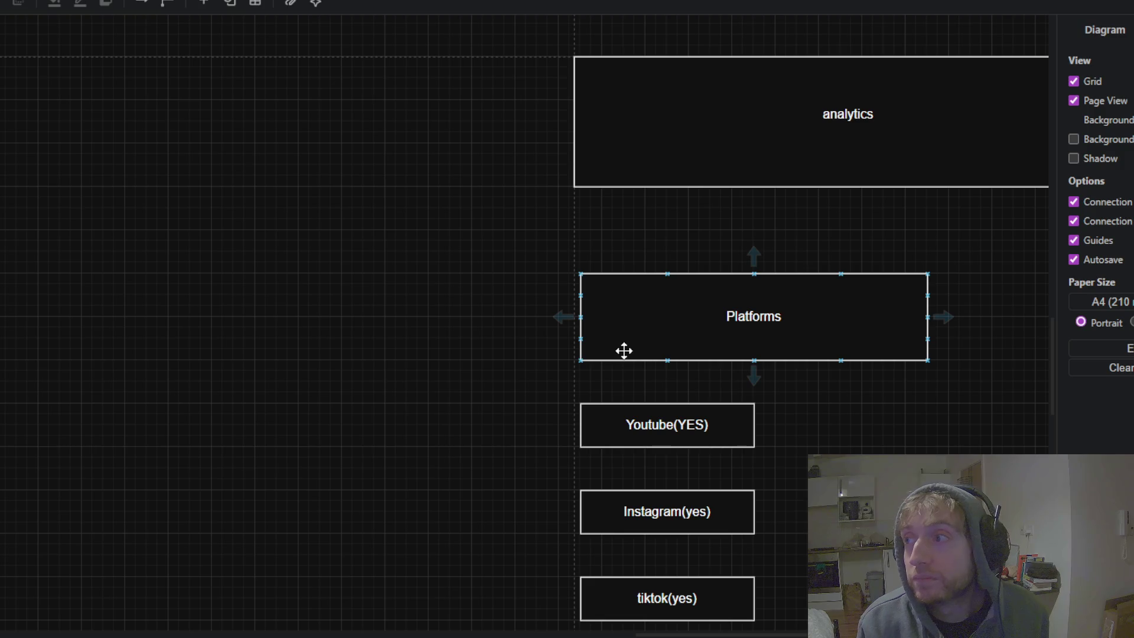
left_click(626, 219)
left_click_drag(626, 219, 731, 225)
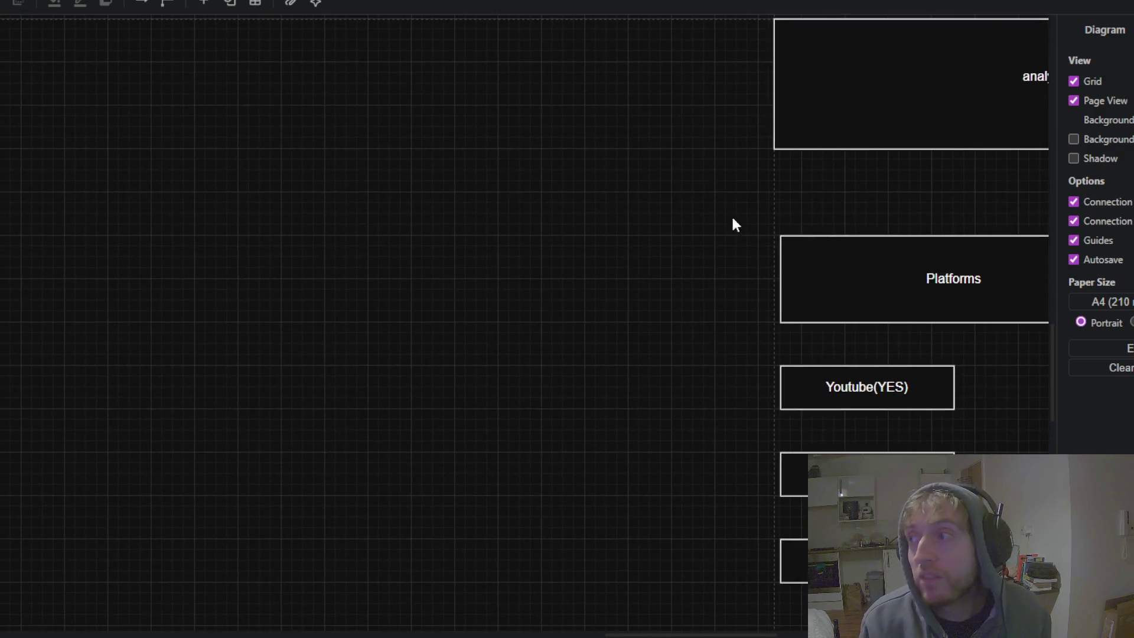
scroll(699, 232, "down", 4)
scroll(683, 234, "down", 2)
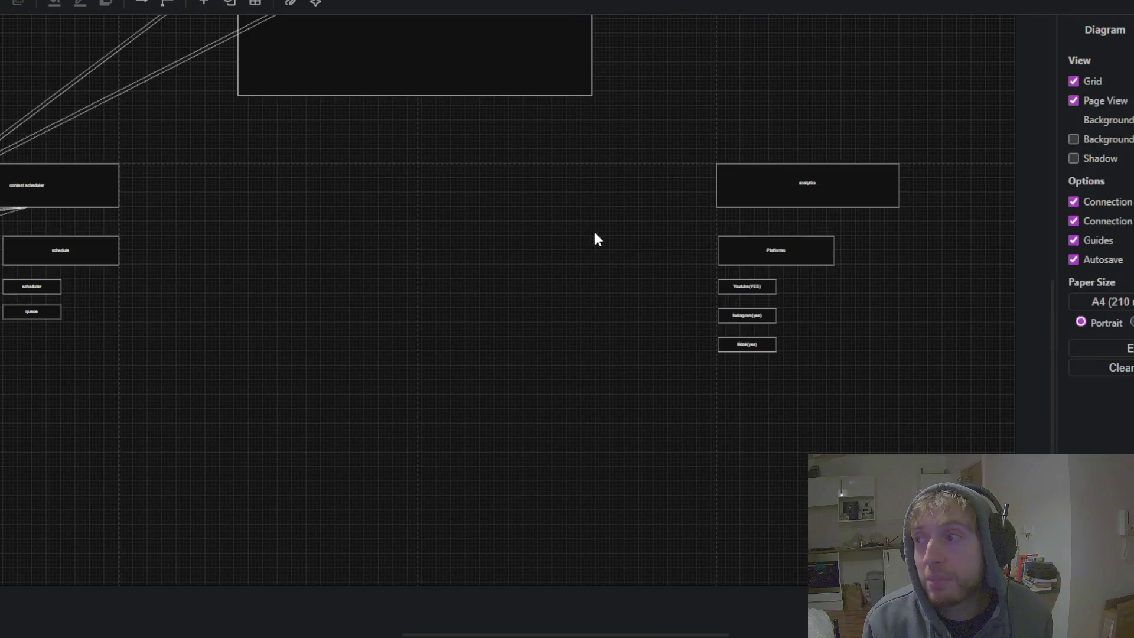
left_click_drag(594, 238, 886, 347)
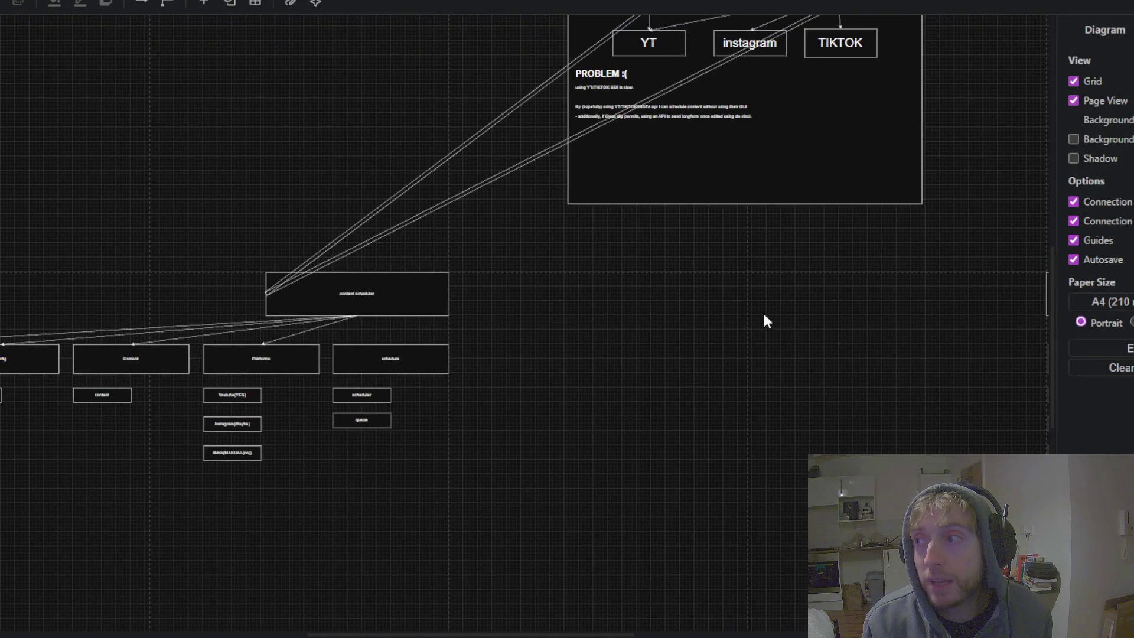
left_click_drag(765, 321, 869, 377)
scroll(757, 349, "up", 1)
left_click_drag(757, 349, 544, 452)
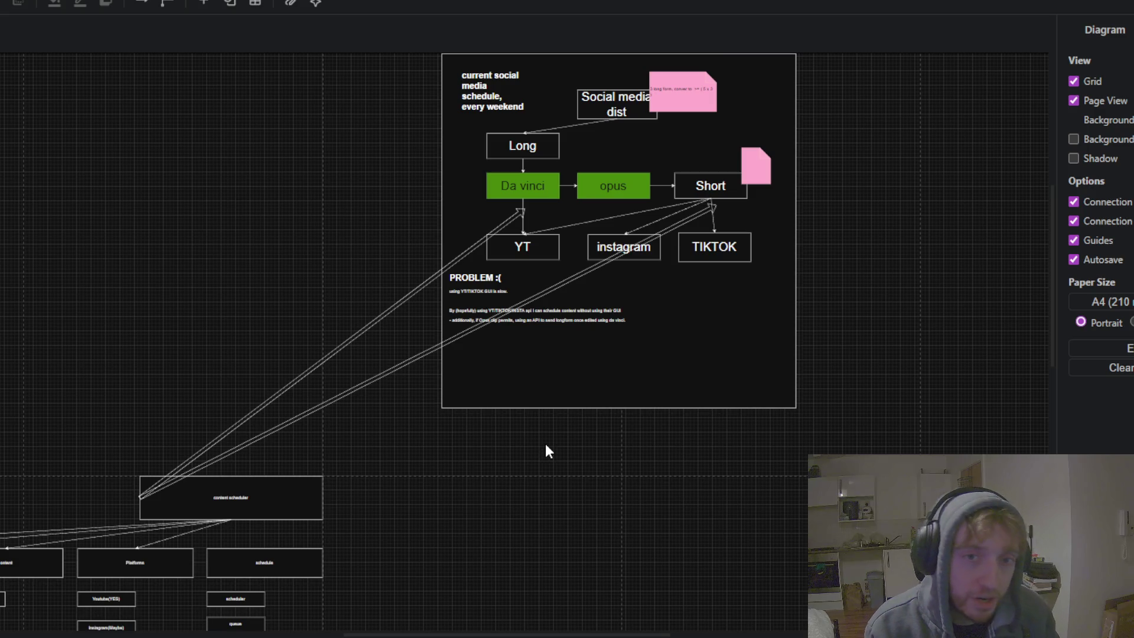
left_click_drag(983, 223, 882, 385)
mouse_move(776, 367)
left_mouse_down()
mouse_move(835, 172)
mouse_move(838, 218)
left_mouse_up()
left_click_drag(167, 180, 127, 221)
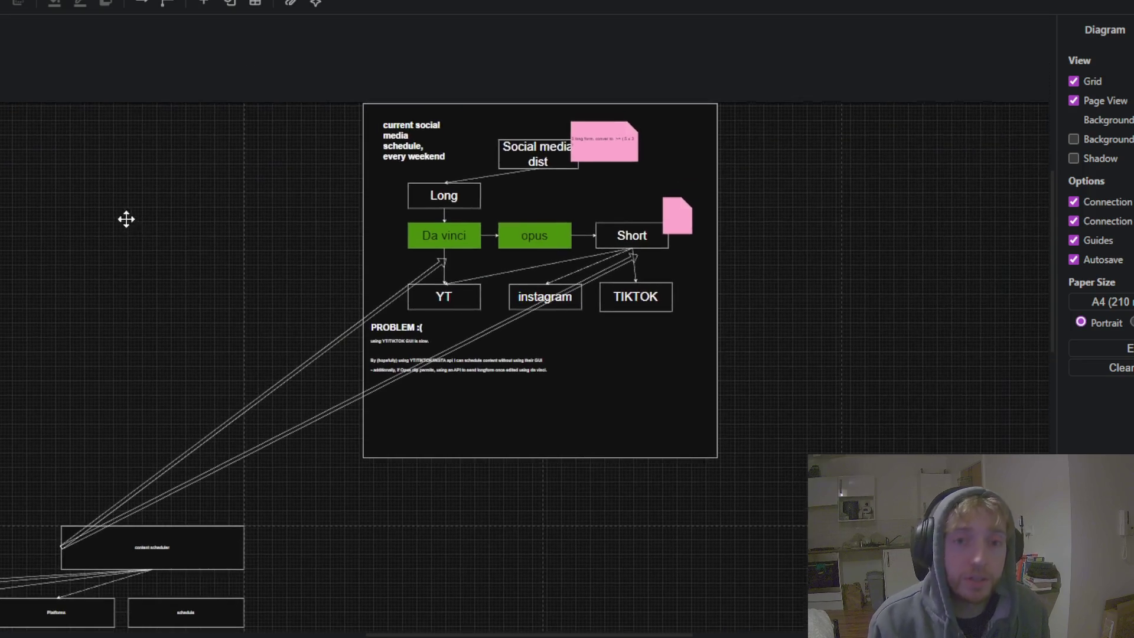
scroll(750, 262, "up", 2, "ctrl")
left_click(436, 221)
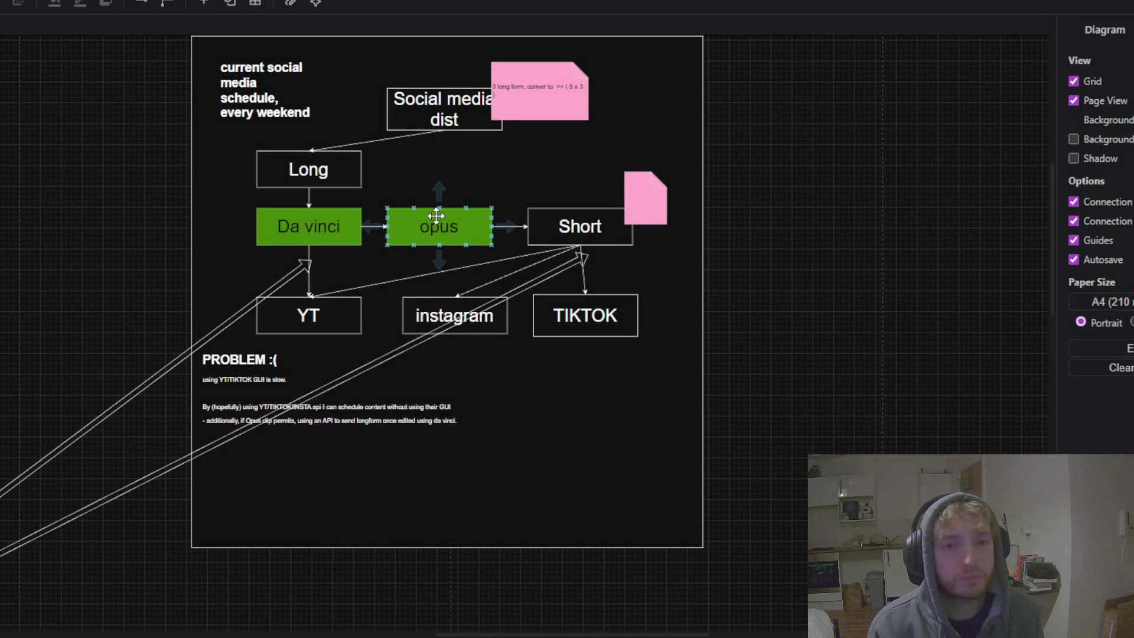
left_click(226, 237)
left_click_drag(85, 233, 47, 241)
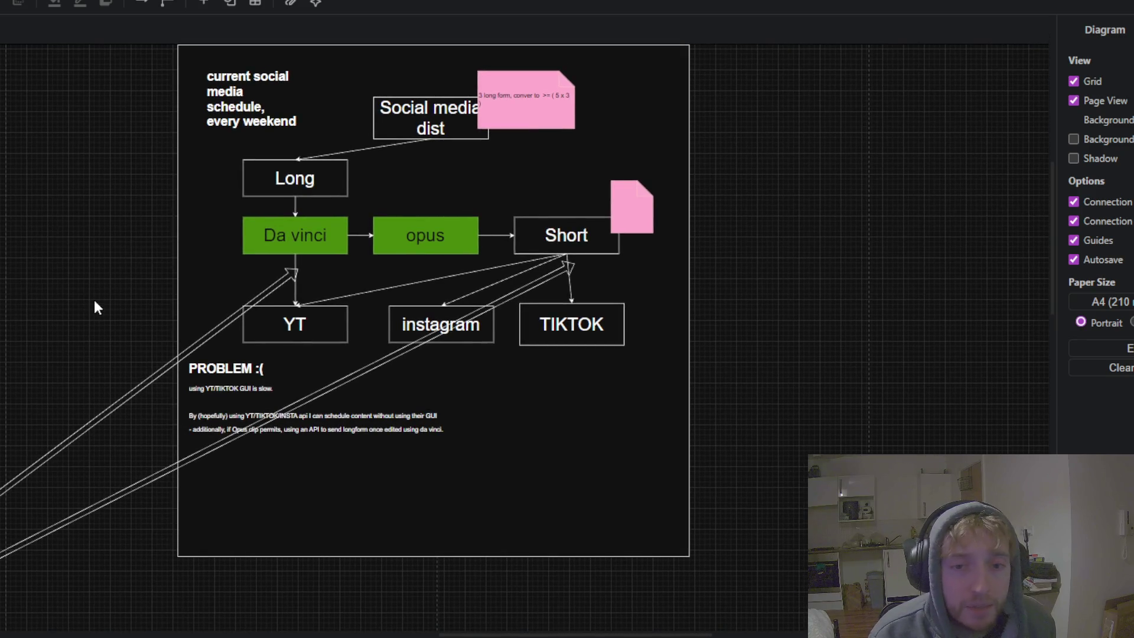
left_click(376, 228)
scroll(355, 226, "up", 2)
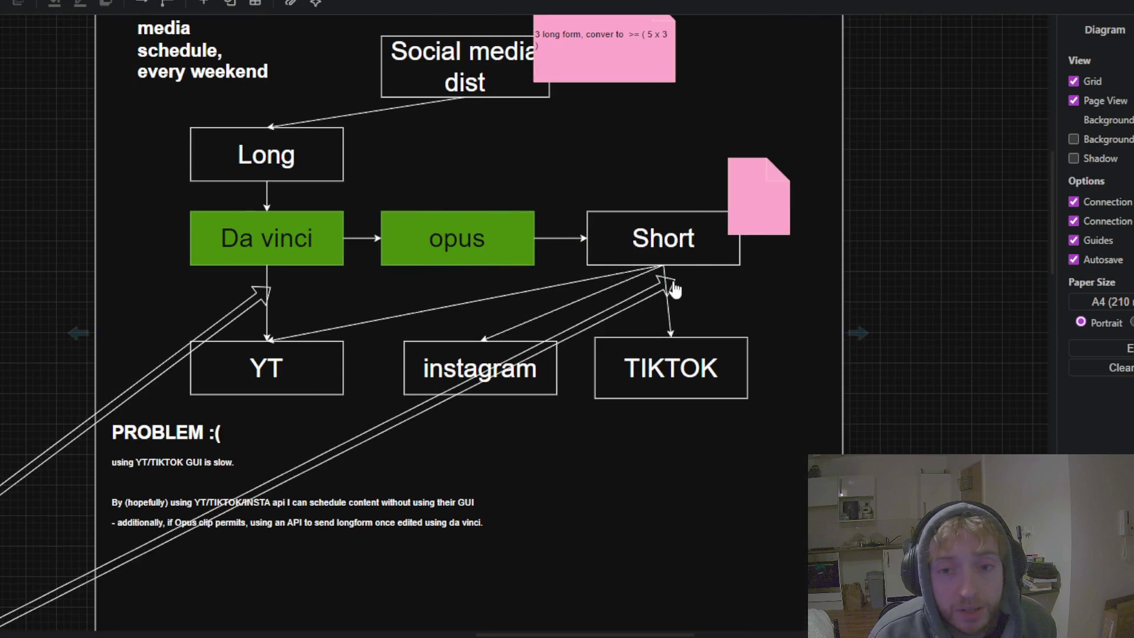
scroll(663, 296, "up", 1)
scroll(681, 296, "up", 1)
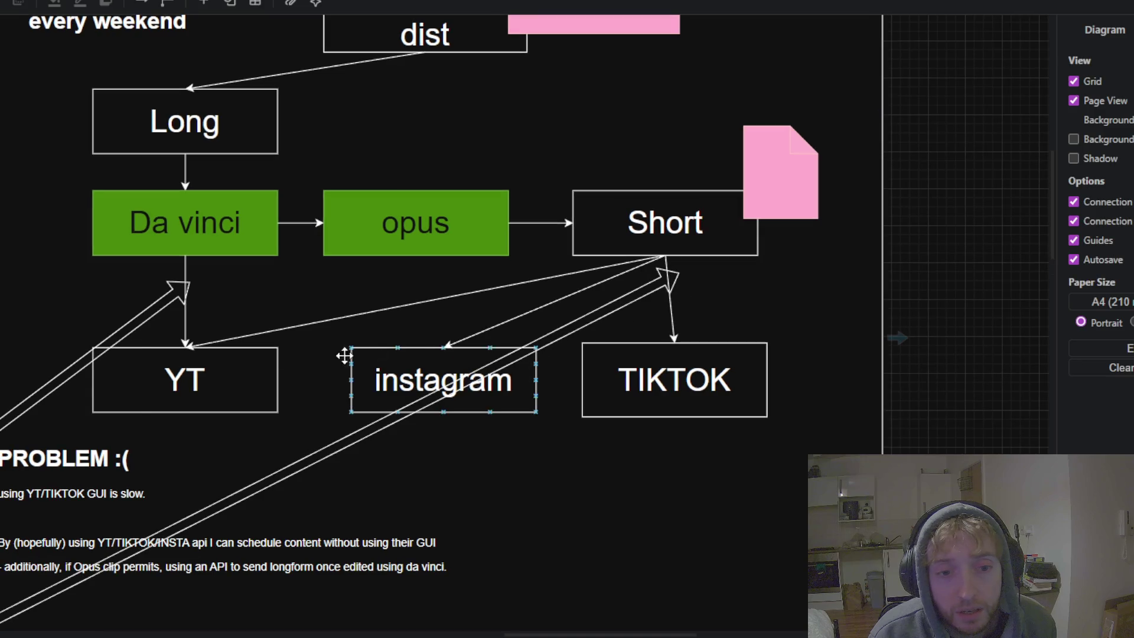
left_click(201, 366)
mouse_move(185, 379)
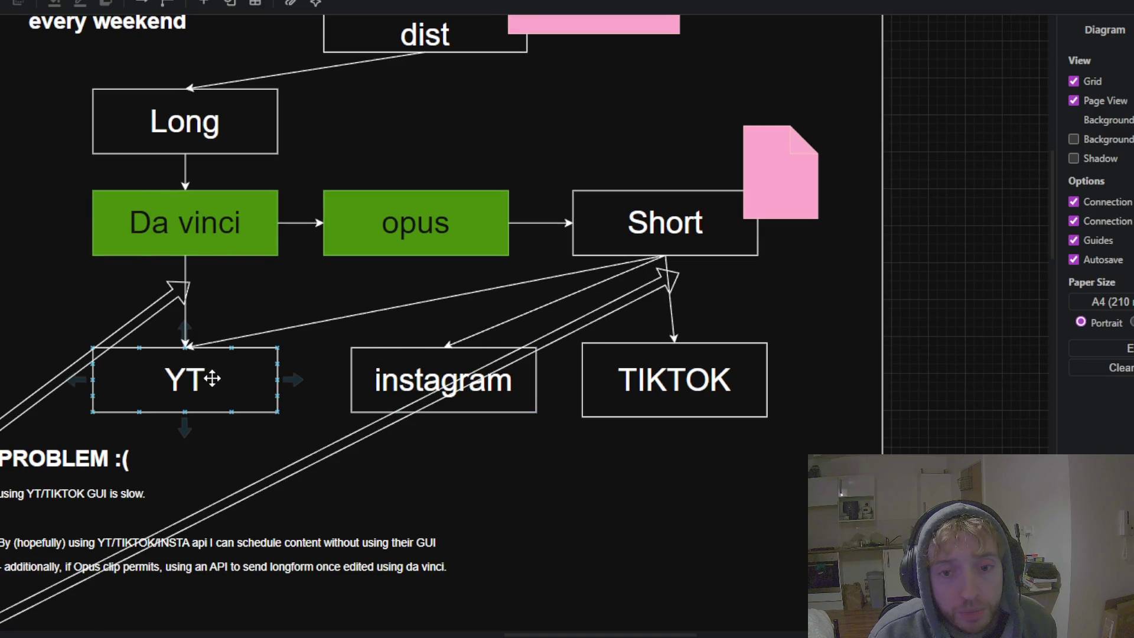
left_click(434, 376)
left_click(675, 370)
left_click(425, 464)
left_click_drag(426, 463, 932, 147)
scroll(757, 223, "up", 3, "ctrl")
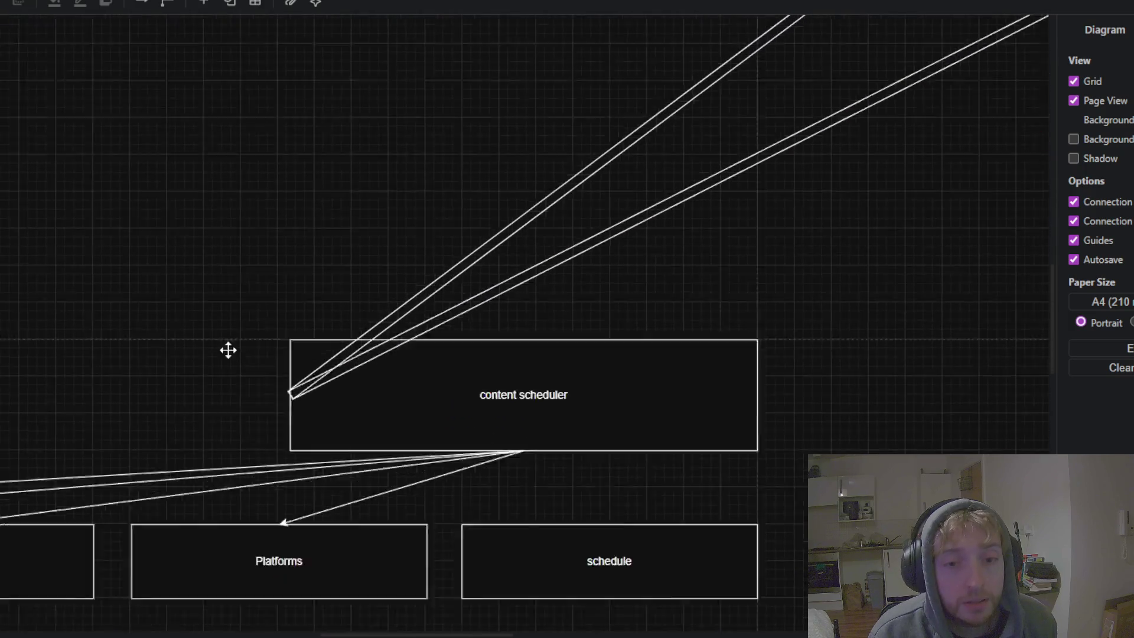
mouse_move(443, 236)
left_mouse_down()
mouse_move(260, 104)
mouse_move(227, 137)
mouse_move(250, 164)
left_mouse_up()
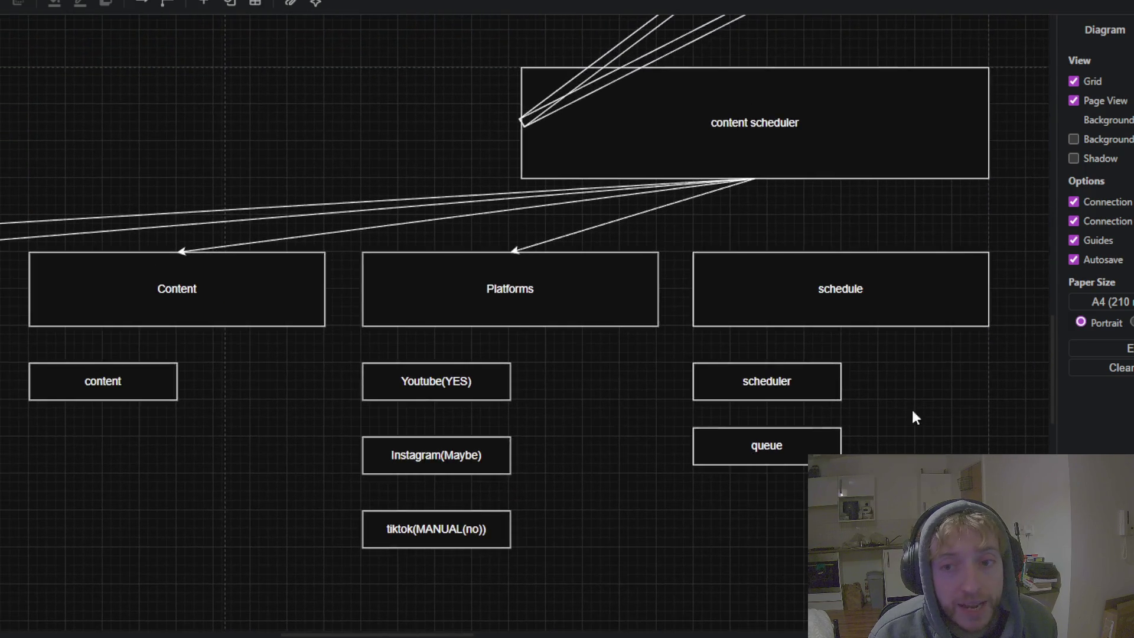
mouse_move(507, 431)
left_mouse_down()
mouse_move(665, 324)
mouse_move(650, 329)
left_mouse_up()
mouse_move(807, 370)
left_mouse_down()
mouse_move(830, 393)
mouse_move(668, 375)
left_mouse_up()
left_click(836, 345)
scroll(836, 345, "left", 5)
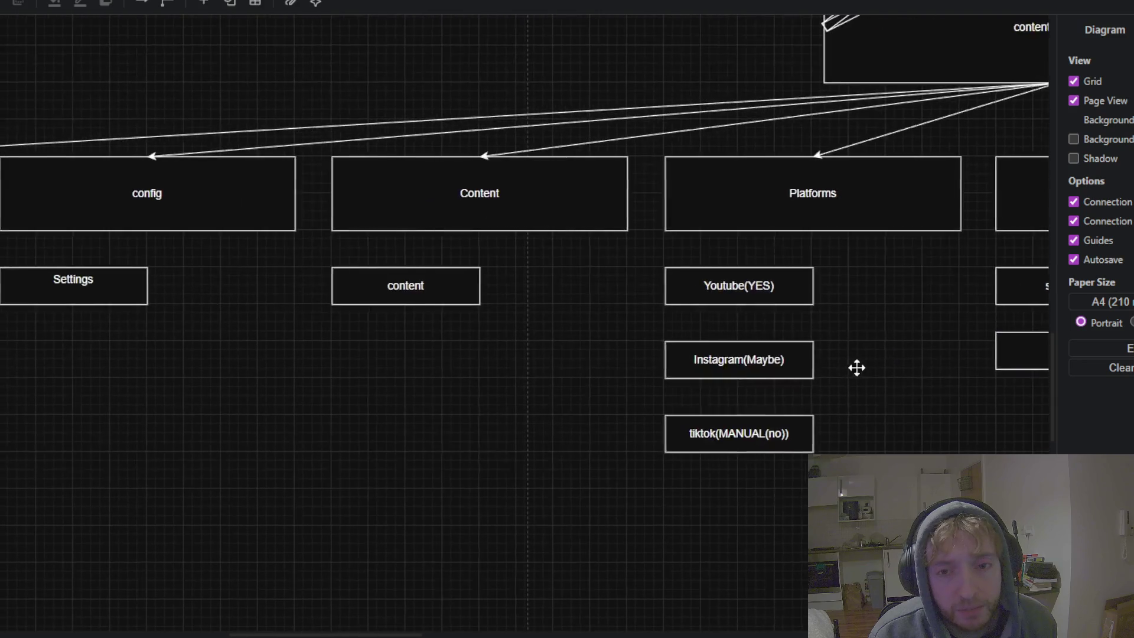
left_click(744, 355)
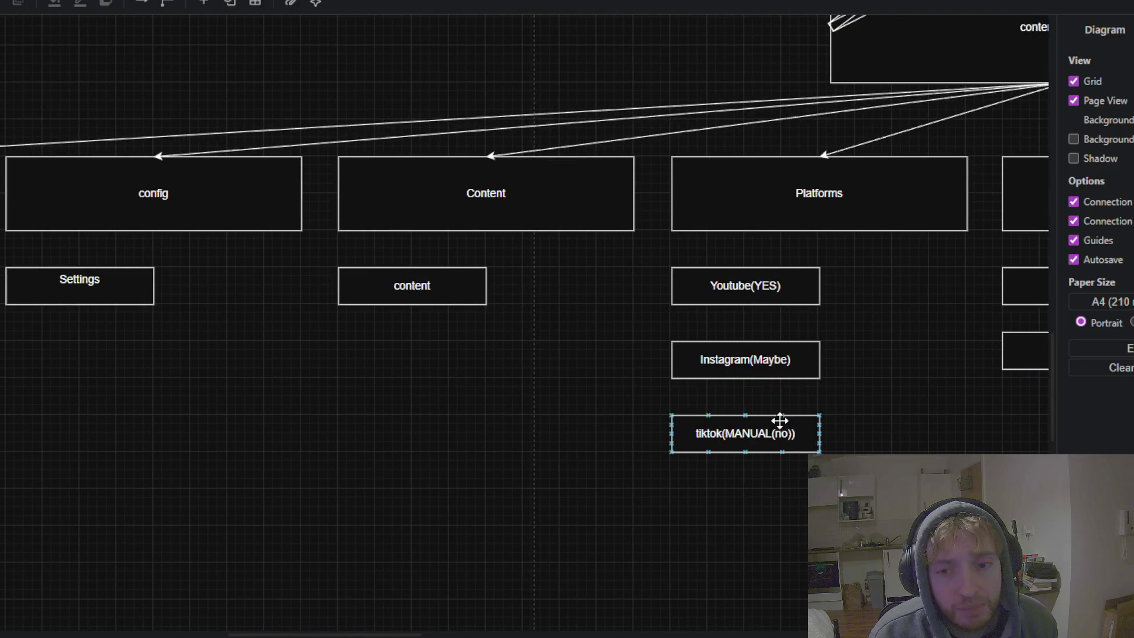
left_click(329, 367)
scroll(628, 446, "left", 5)
left_click(645, 304)
left_click(437, 322)
left_click_drag(438, 322, 716, 361)
scroll(452, 381, "left", 8)
left_click(628, 274)
left_click(187, 355)
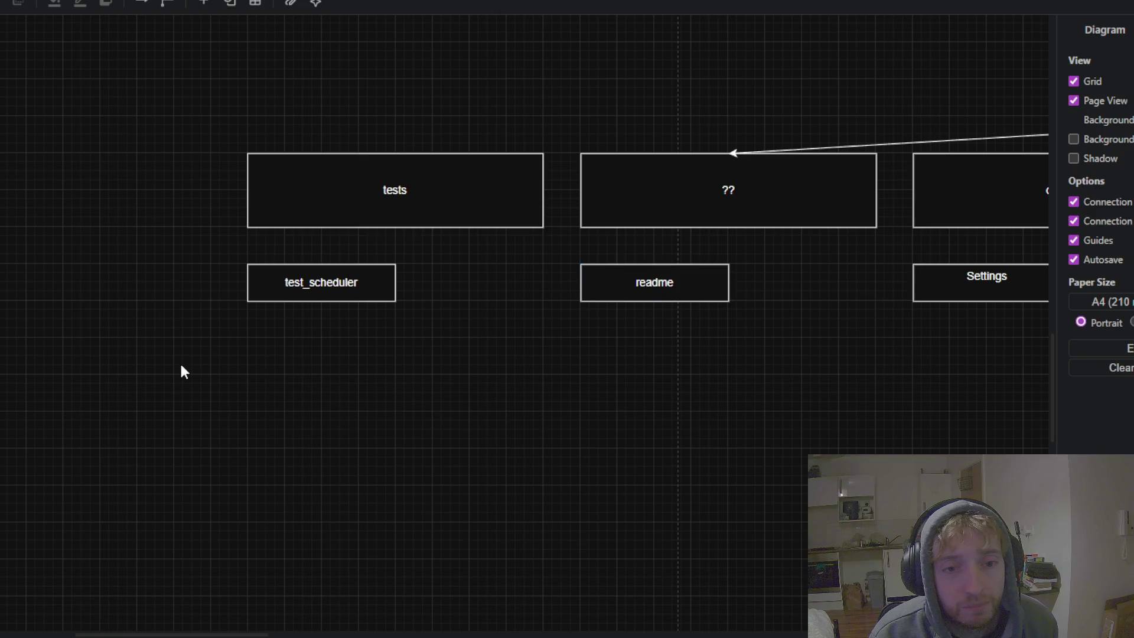
left_click(641, 189)
left_click(413, 279)
scroll(413, 375, "right", 5)
scroll(49, 307, "right", 8)
left_click(49, 307)
scroll(816, 307, "right", 2)
scroll(162, 328, "right", 10)
scroll(766, 306, "right", 5)
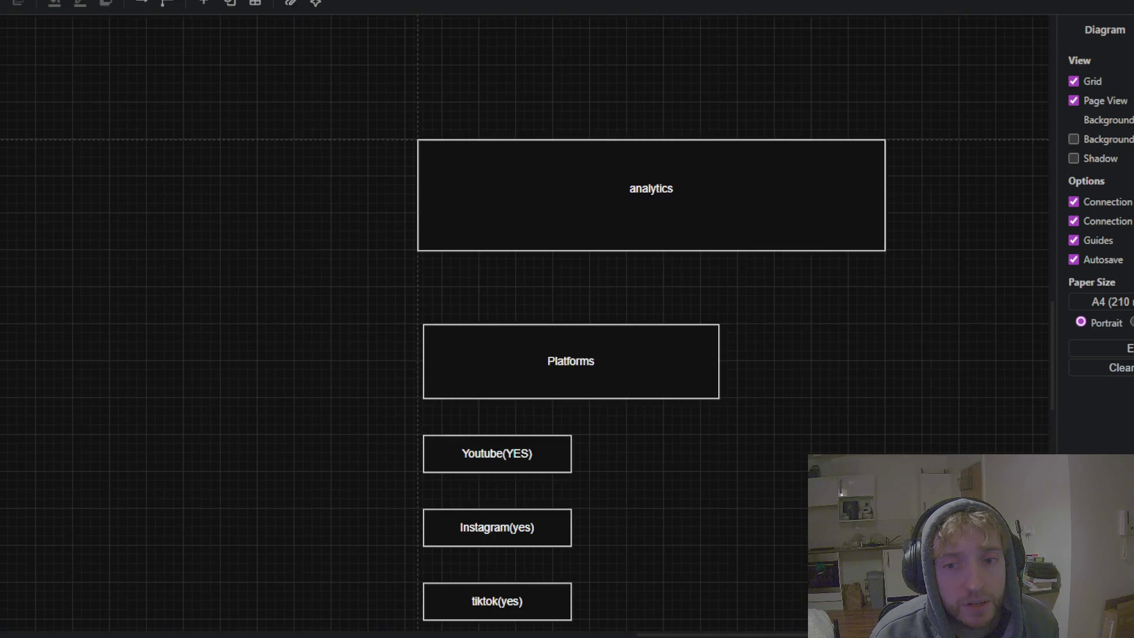
left_click_drag(766, 307, 558, 251)
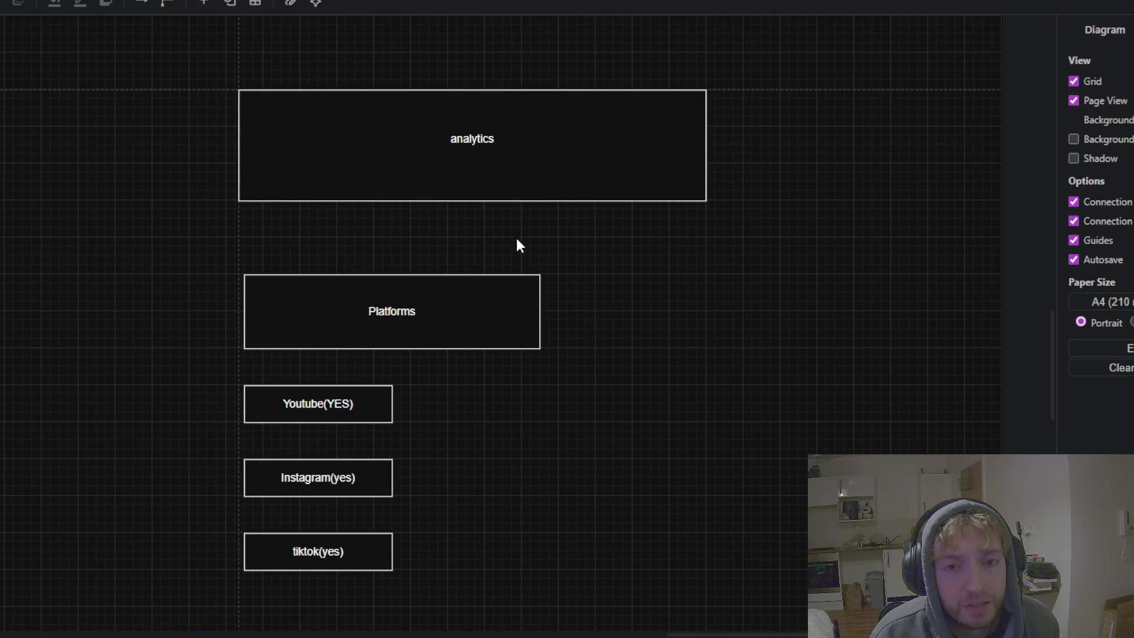
left_click(328, 193)
left_click(175, 159)
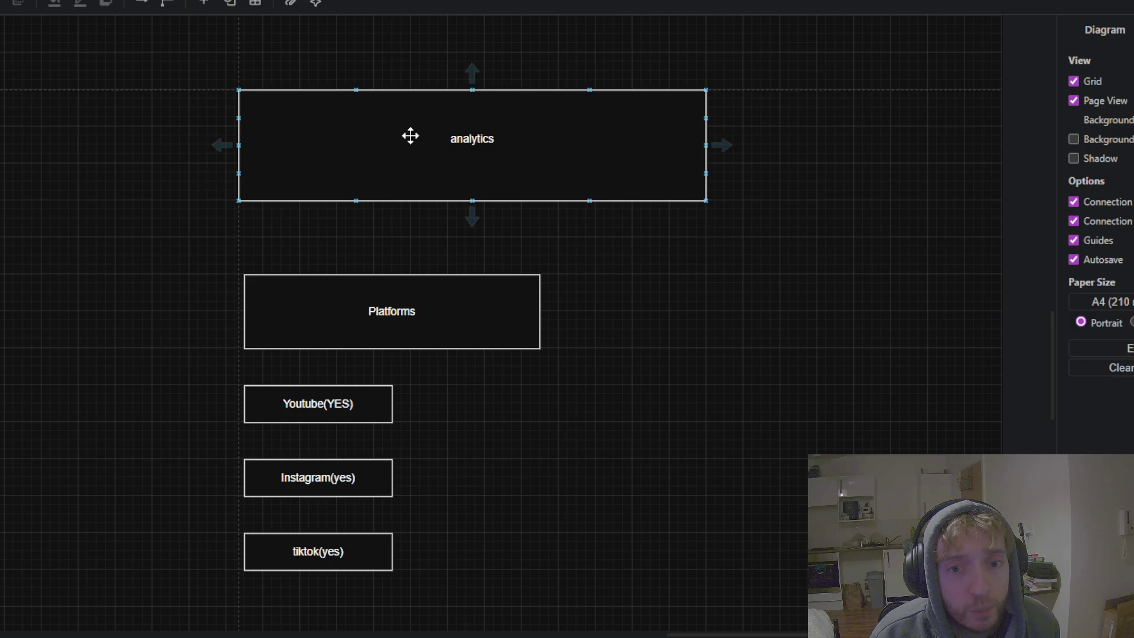
scroll(566, 172, "down", 3)
scroll(566, 173, "down", 1)
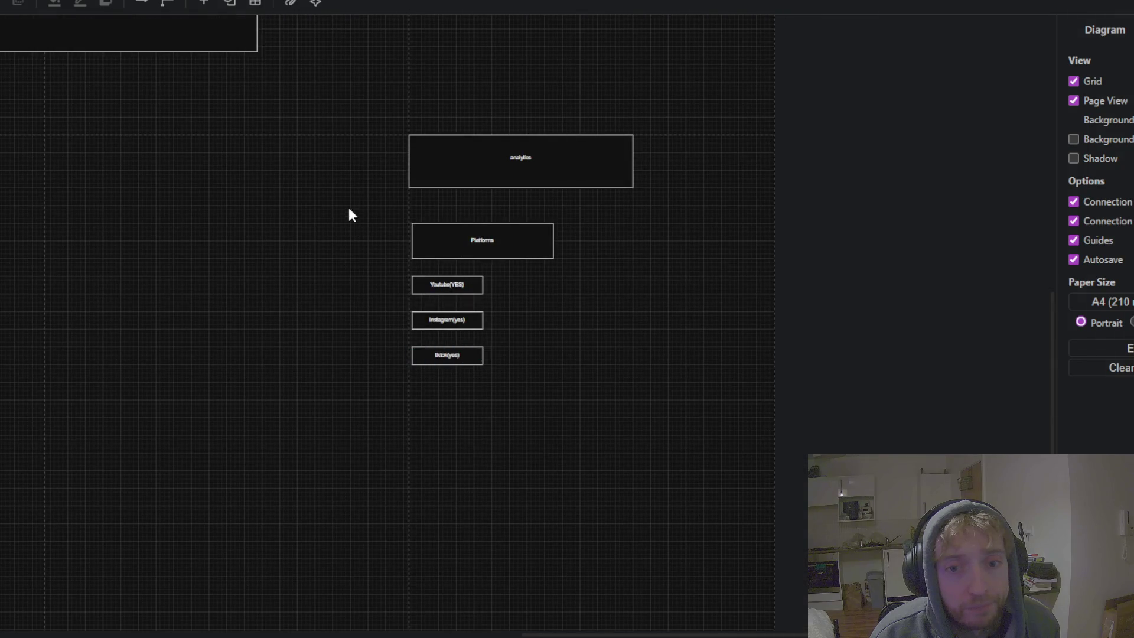
left_click_drag(349, 212, 645, 532)
scroll(727, 264, "up", 3)
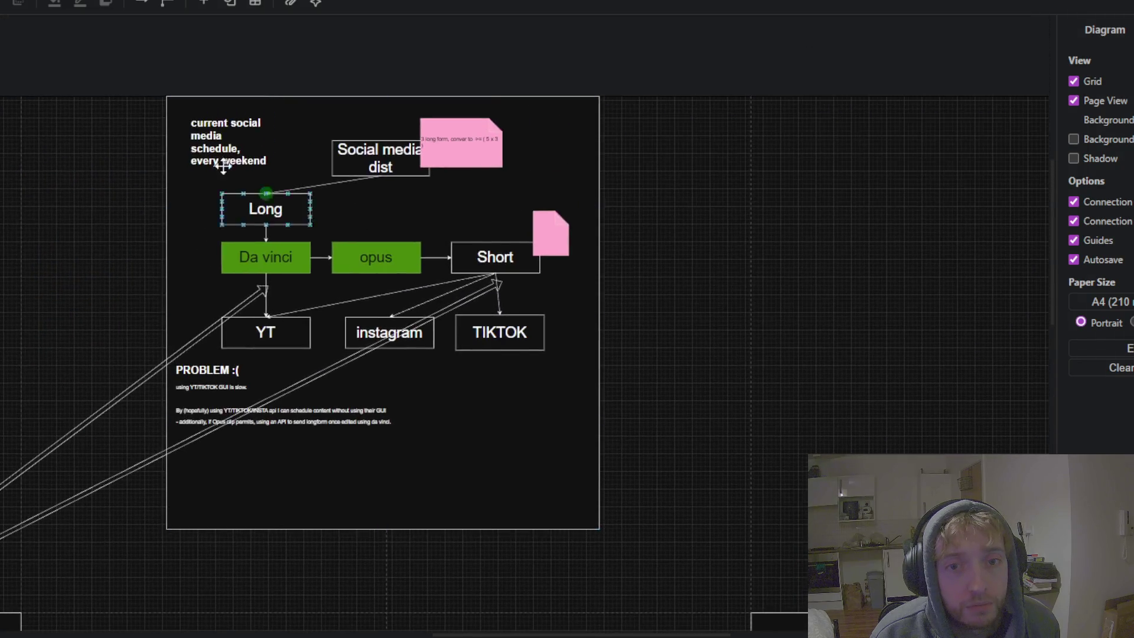
scroll(683, 345, "down", 1)
- Bring the social media schedule flowchart and its PROBLEM notes into view
left_click_drag(665, 306, 642, 264)
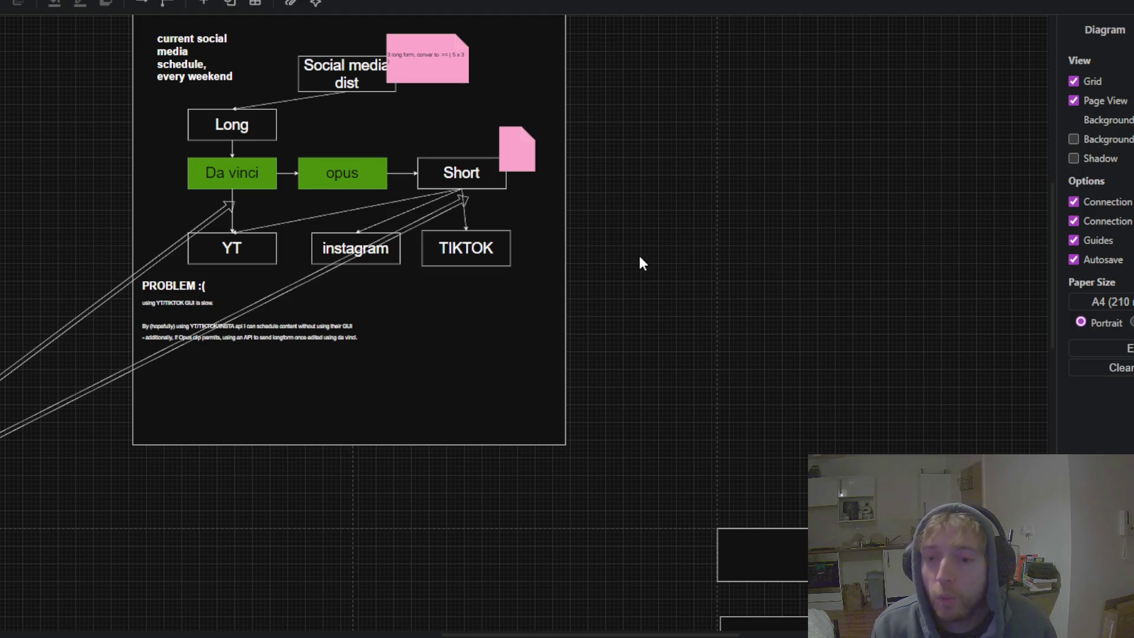
- Bring the analytics section with its Platforms sub-boxes into view
left_click_drag(698, 319, 443, 46)
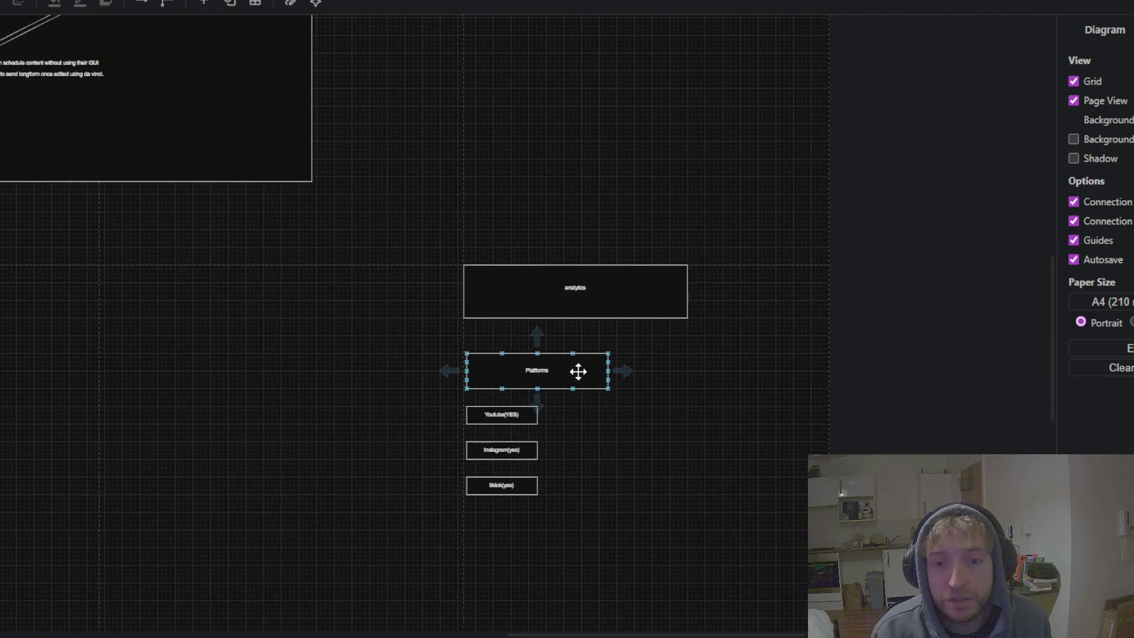
scroll(532, 381, "up", 3, "ctrl")
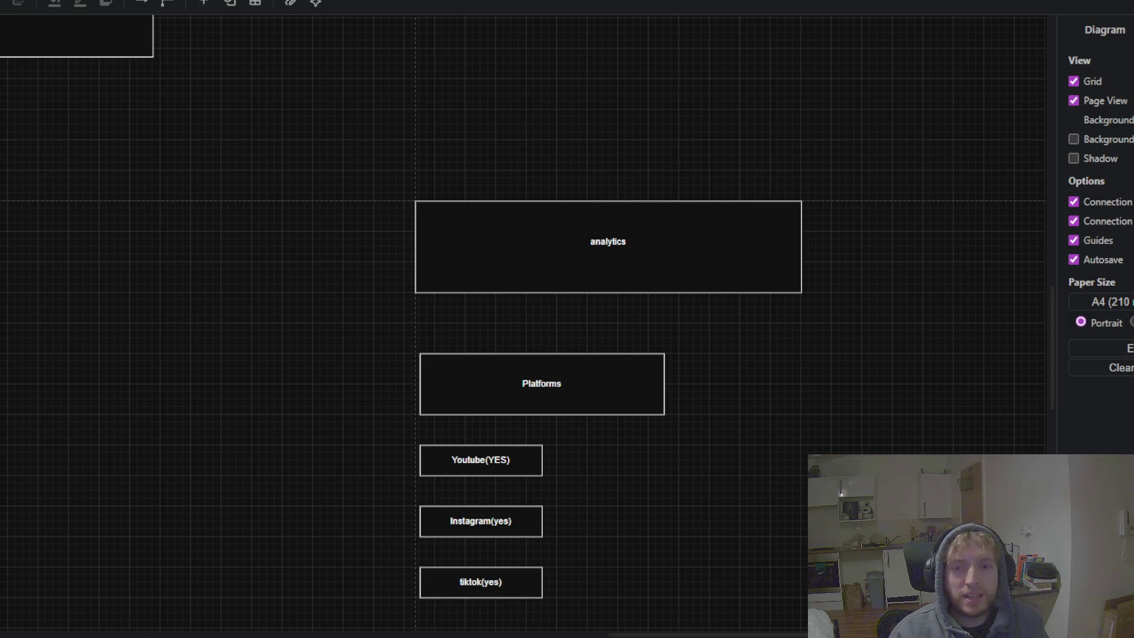
scroll(251, 289, "down", 2)
scroll(502, 426, "down", 2)
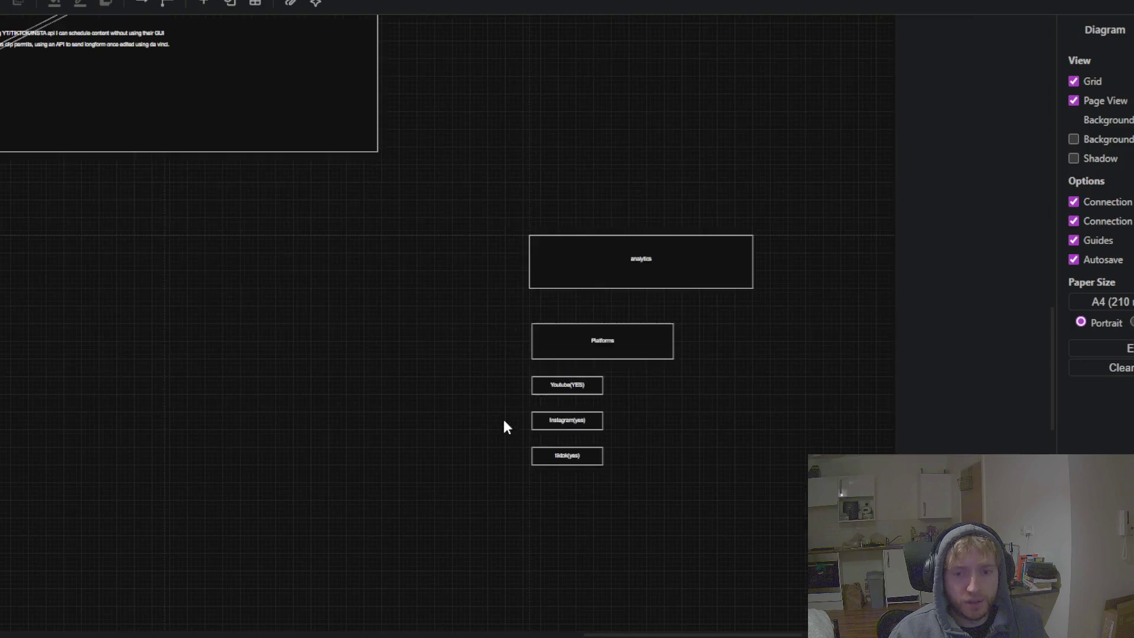
- Review the analytics Platforms, Youtube and tiktok boxes by selecting each in turn
left_click_drag(387, 405, 606, 370)
left_click(826, 299)
left_click(808, 360)
left_click(910, 240)
left_click(643, 321)
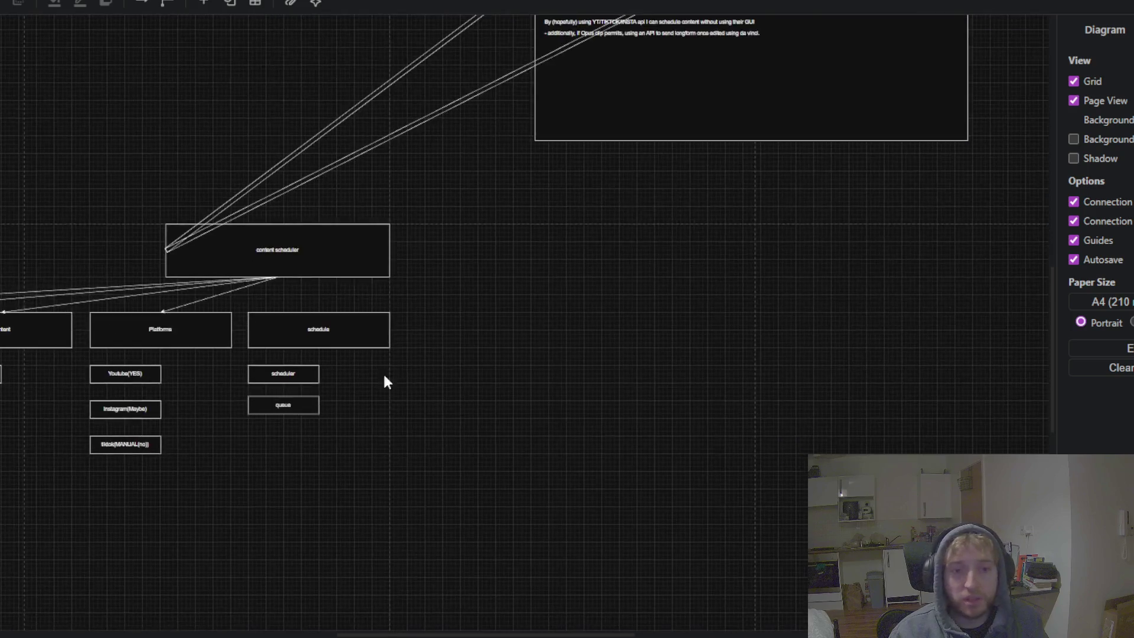
left_click(335, 360)
left_click(420, 405)
left_click(488, 263)
left_click(455, 357)
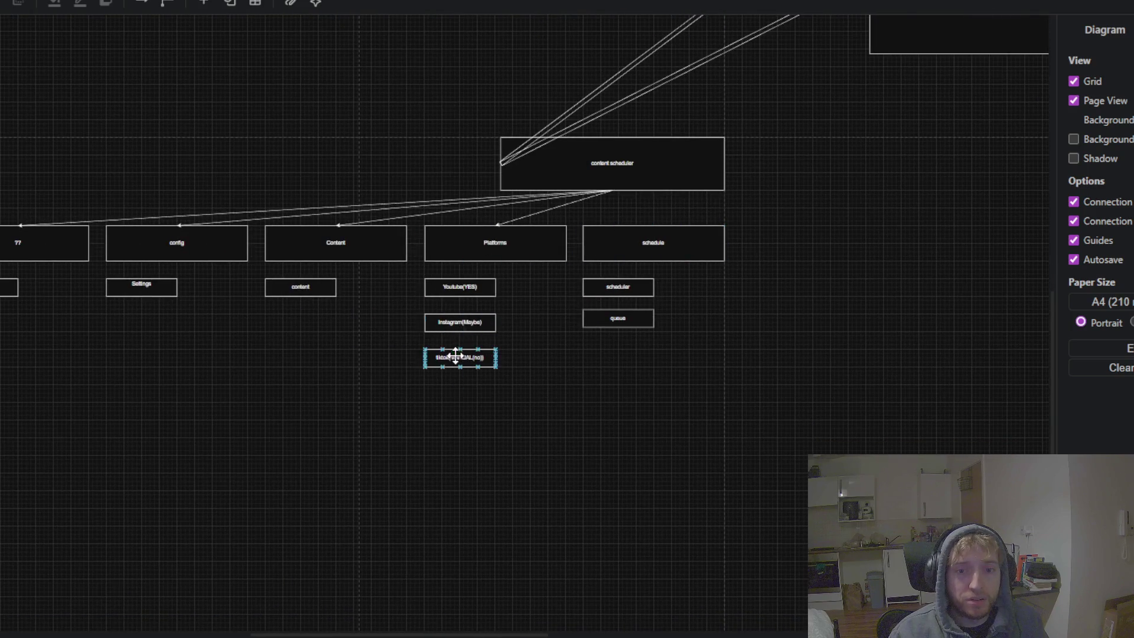
scroll(454, 328, "up", 3)
left_click(437, 210)
left_click(496, 410)
scroll(497, 411, "up", 2)
scroll(447, 388, "up", 3)
scroll(456, 415, "up", 3)
- Inspect the tiktok(MANUAL(no)) label up close and drop a document-shaped note beside it
mouse_move(719, 380)
left_mouse_down()
mouse_move(270, 69)
mouse_move(254, 17)
left_mouse_up()
scroll(519, 329, "down", 3)
scroll(518, 330, "down", 3)
scroll(518, 330, "down", 2)
scroll(523, 329, "up", 5)
left_click(635, 331)
double_click(634, 332)
left_click(635, 331)
left_click(666, 321)
double_click(644, 336)
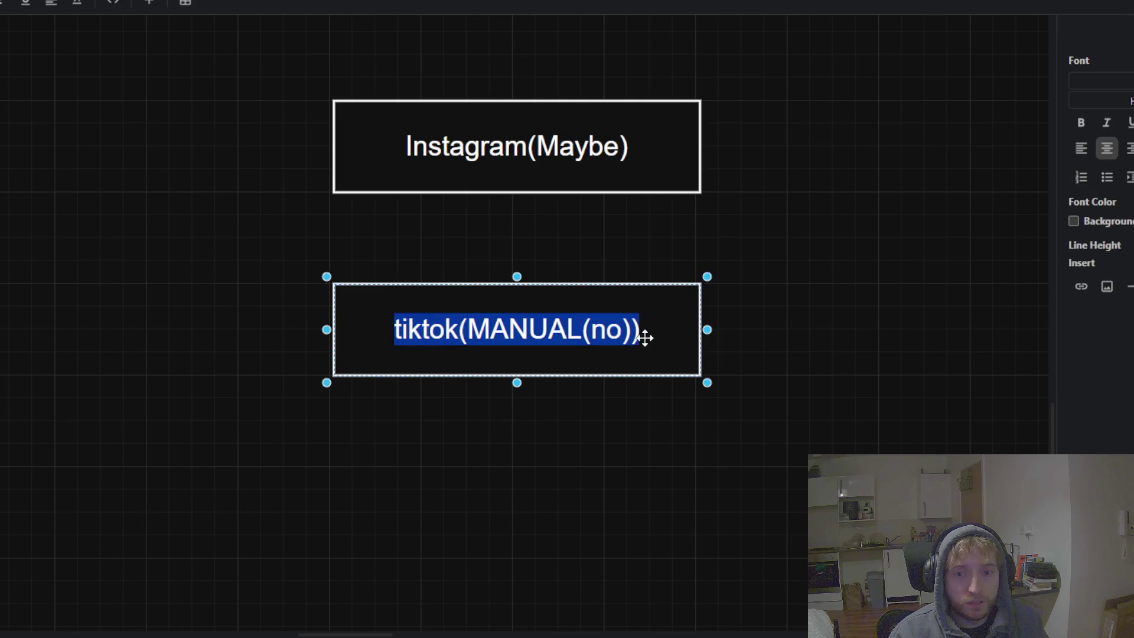
left_click(653, 396)
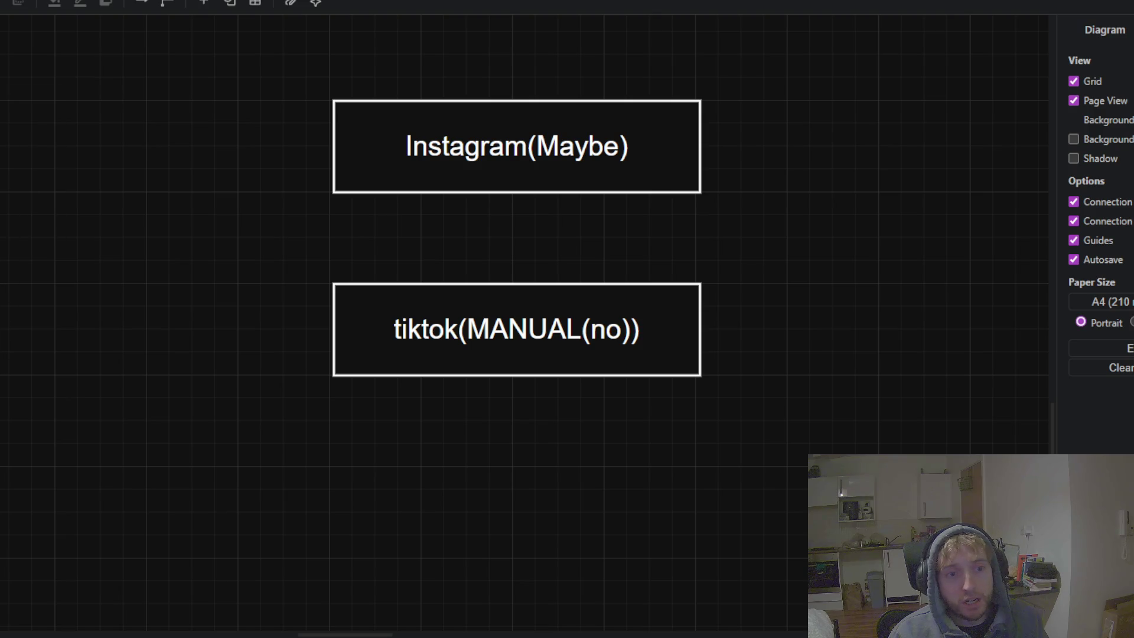
left_click_drag(764, 341, 675, 303)
- Label the new note 'investigate' and return the analytics section to view
double_click(766, 402)
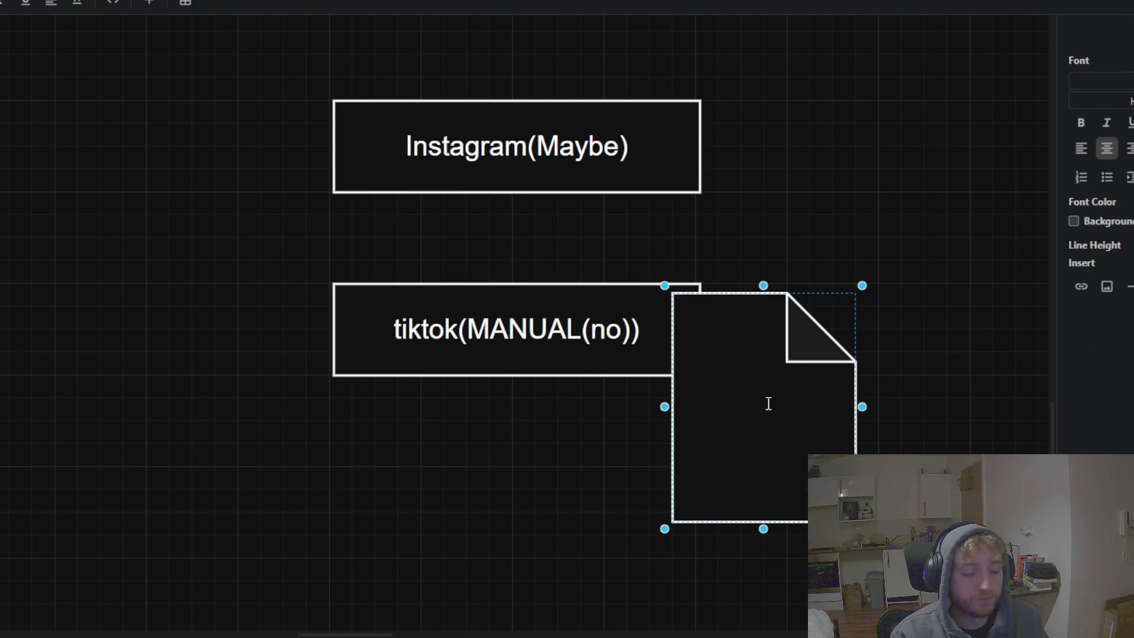
type("investigate")
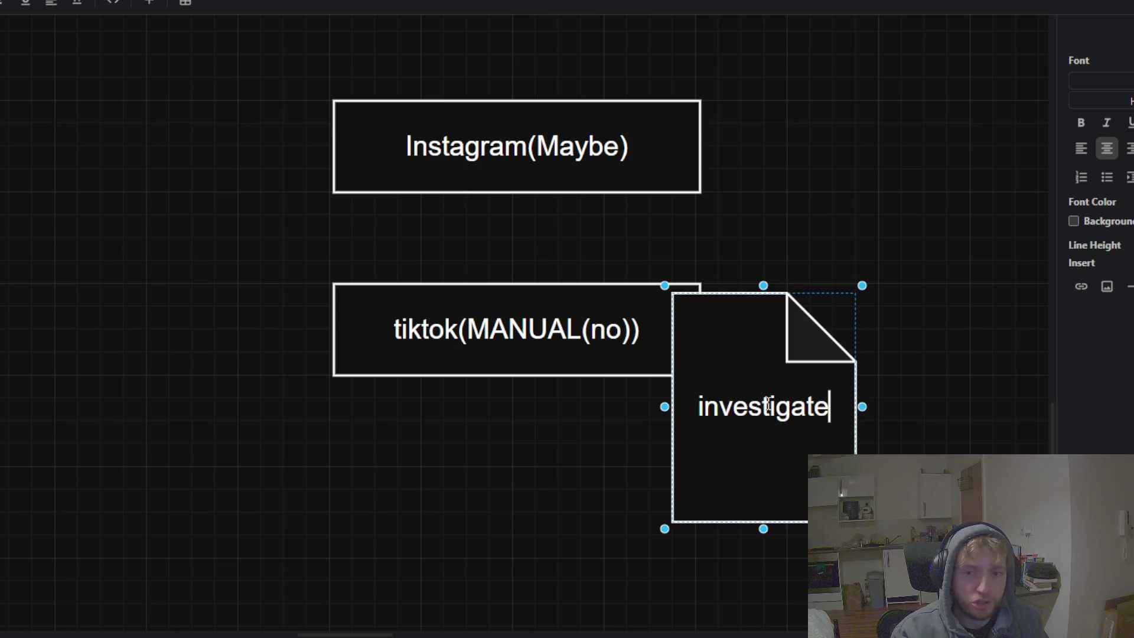
left_click(775, 198)
scroll(635, 203, "right", 5)
scroll(785, 275, "down", 3)
scroll(784, 275, "up", 3)
scroll(471, 392, "right", 5)
scroll(580, 346, "right", 5)
left_click_drag(593, 325, 955, 395)
scroll(272, 315, "right", 3)
scroll(274, 313, "right", 1)
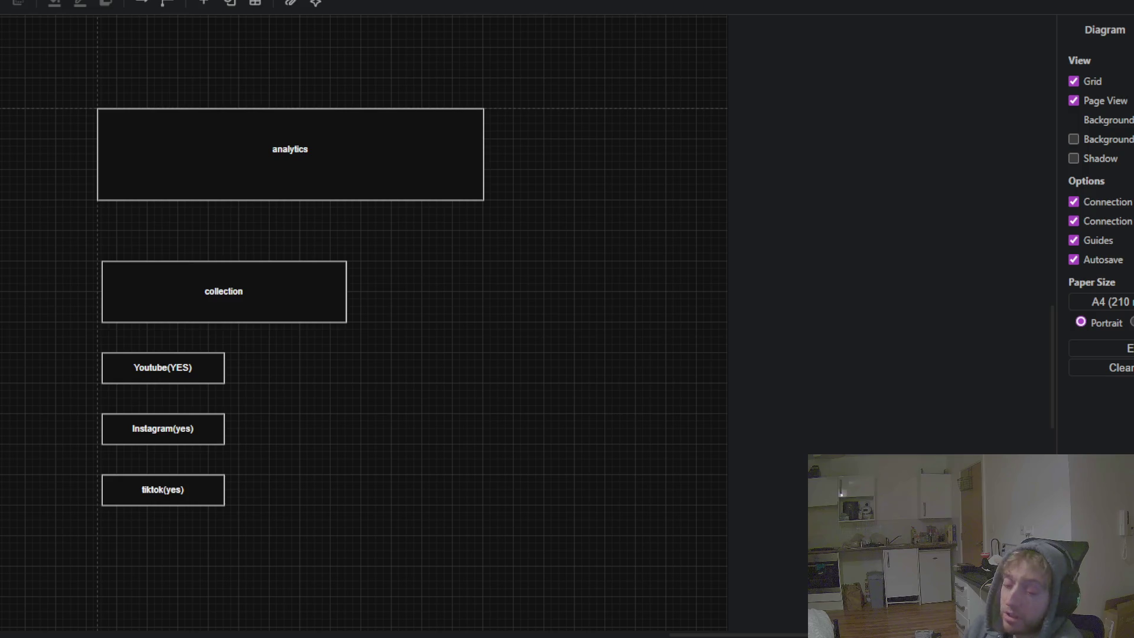
scroll(53, 372, "down", 2)
left_click_drag(54, 373, 319, 393)
scroll(187, 390, "left", 5)
scroll(203, 332, "right", 10)
scroll(331, 331, "down", 2)
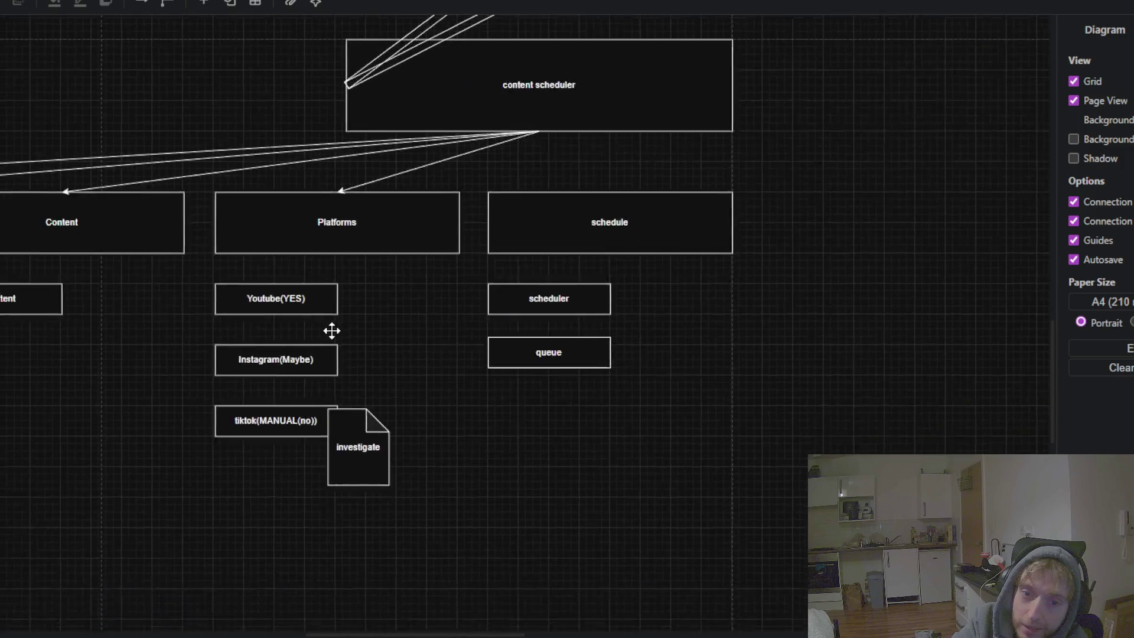
left_click_drag(332, 331, 431, 295)
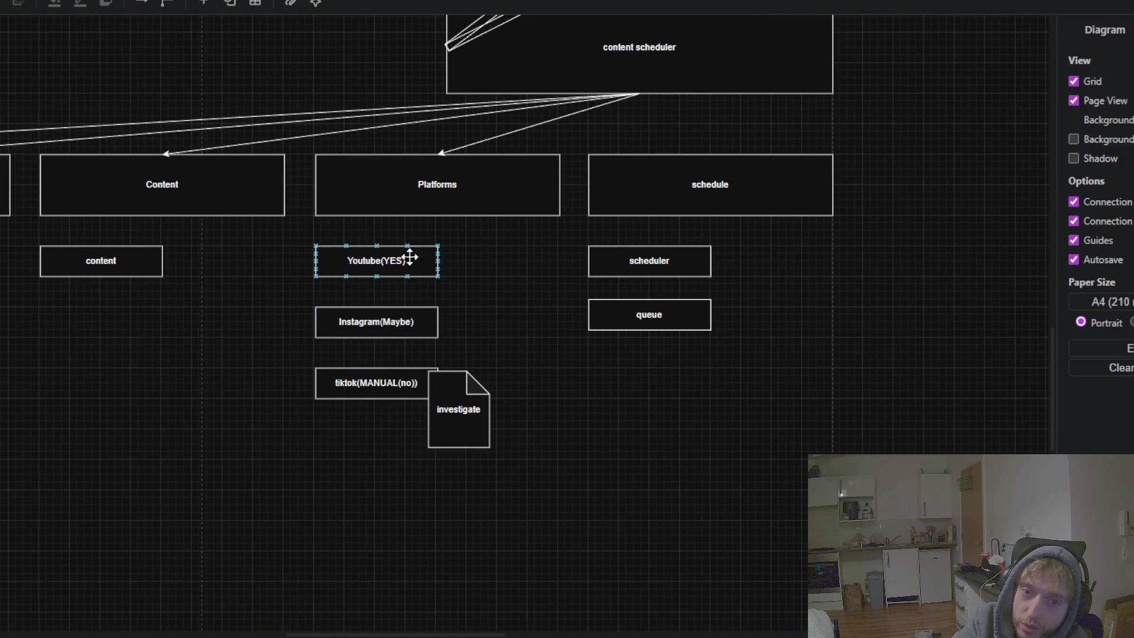
scroll(266, 399, "right", 5)
scroll(228, 448, "right", 5)
scroll(162, 558, "right", 5)
scroll(448, 345, "right", 8)
scroll(448, 345, "down", 2)
scroll(544, 440, "left", 1)
left_click_drag(722, 121, 86, 580)
scroll(130, 263, "down", 3)
scroll(130, 263, "right", 2)
left_click(545, 302)
scroll(621, 399, "left", 5)
scroll(620, 400, "up", 5)
scroll(756, 513, "down", 1)
scroll(215, 255, "down", 2)
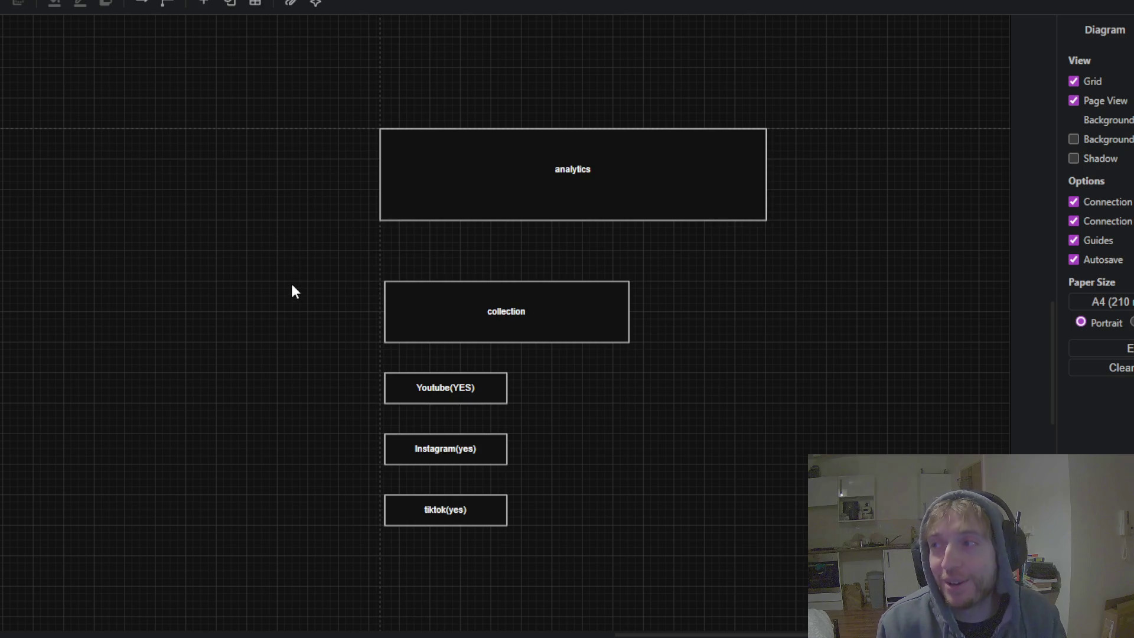
left_click(431, 283)
left_click(728, 298)
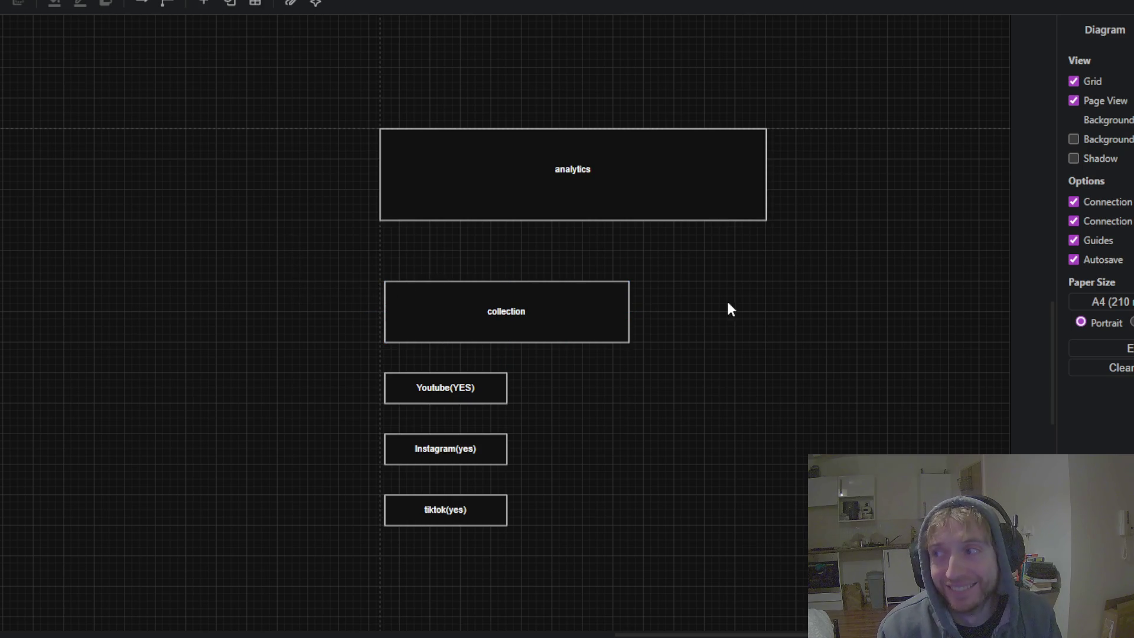
left_click_drag(824, 337, 632, 311)
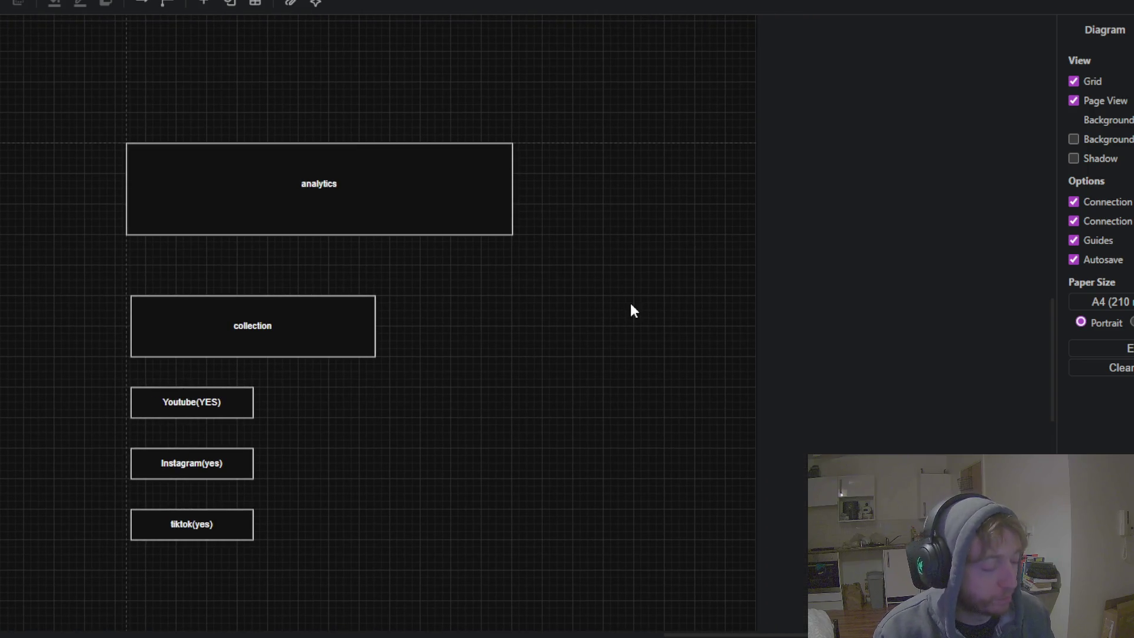
scroll(630, 306, "down", 3)
scroll(584, 294, "down", 2)
mouse_move(314, 339)
left_mouse_down()
mouse_move(466, 347)
mouse_move(529, 420)
mouse_move(416, 422)
mouse_move(357, 383)
left_mouse_up()
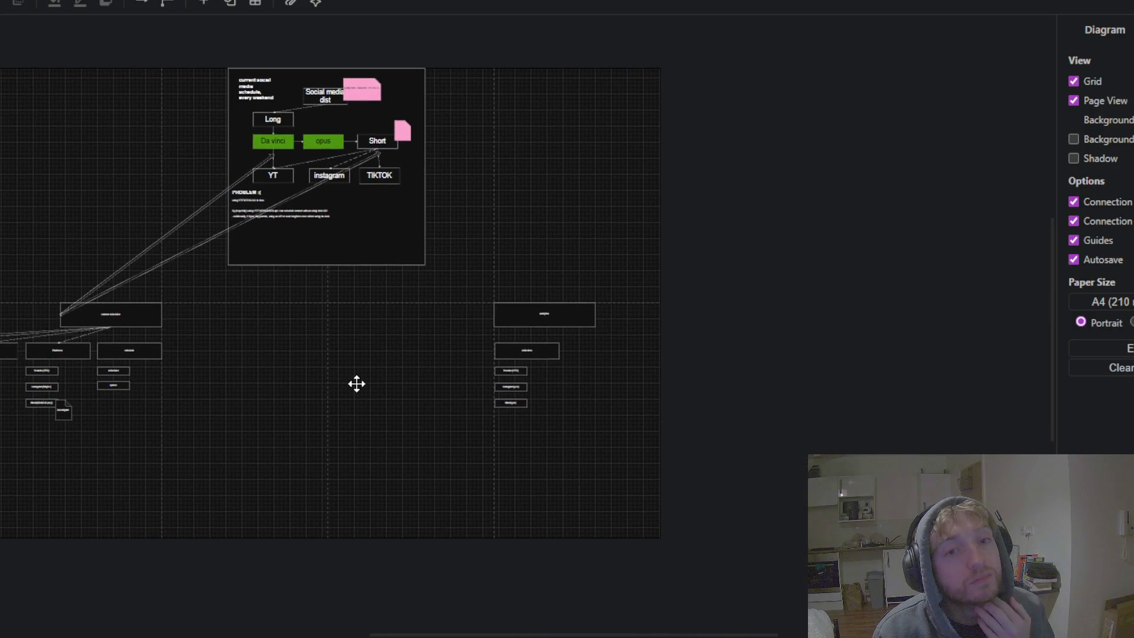
scroll(601, 369, "up", 3)
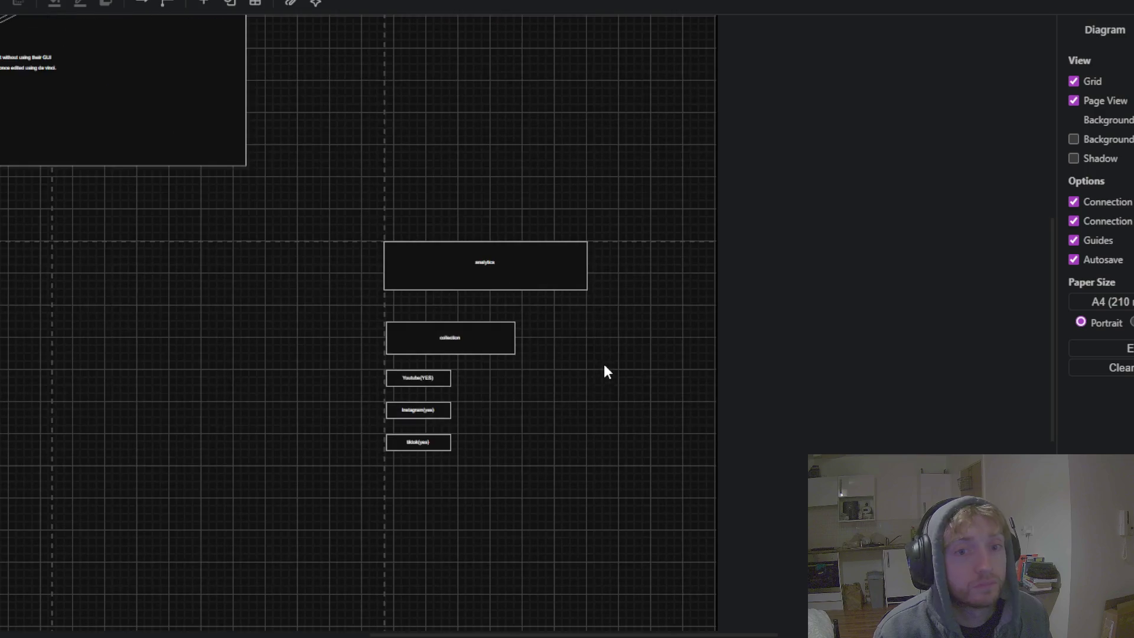
left_click_drag(577, 370, 447, 338)
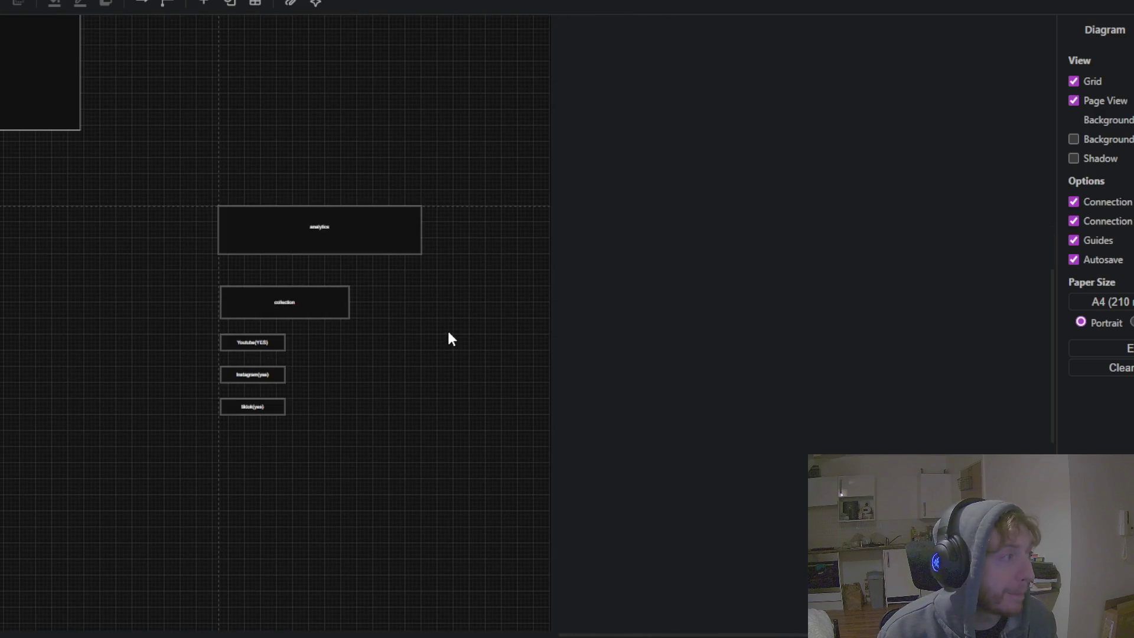
scroll(447, 339, "up", 1)
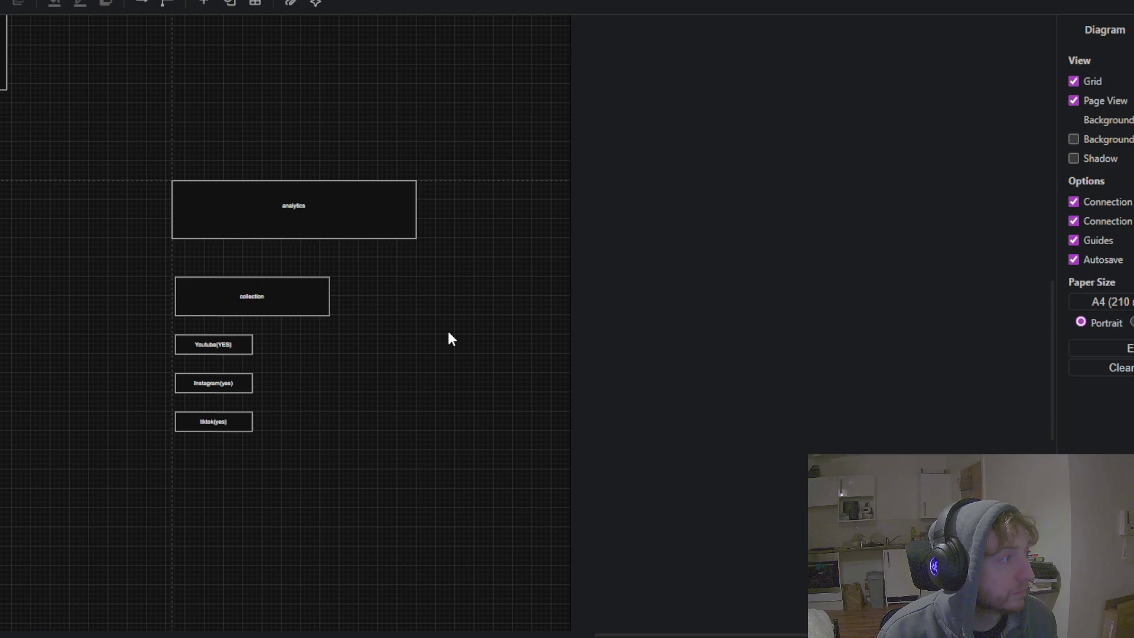
scroll(387, 345, "up", 1)
left_click(295, 284)
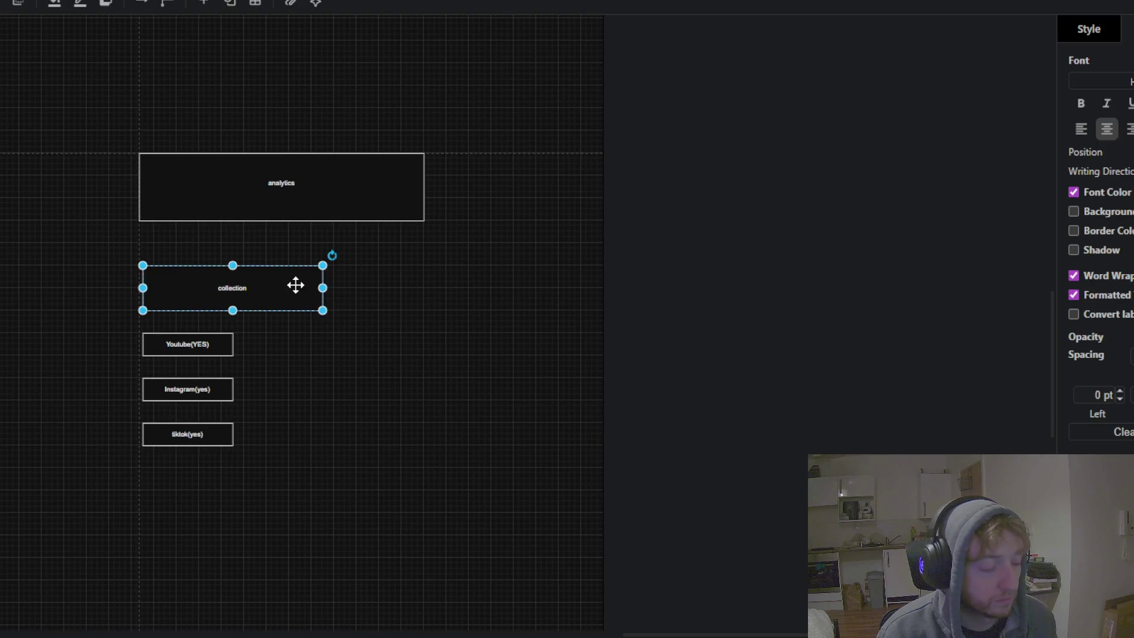
- Duplicate the collection box to its right and relabel the copy 'models'
key("ctrl+c")
key("ctrl+v")
mouse_move(436, 401)
left_mouse_down()
mouse_move(436, 310)
mouse_move(389, 298)
left_mouse_up()
double_click(473, 291)
type("models")
left_click(449, 371)
scroll(453, 292, "up", 1)
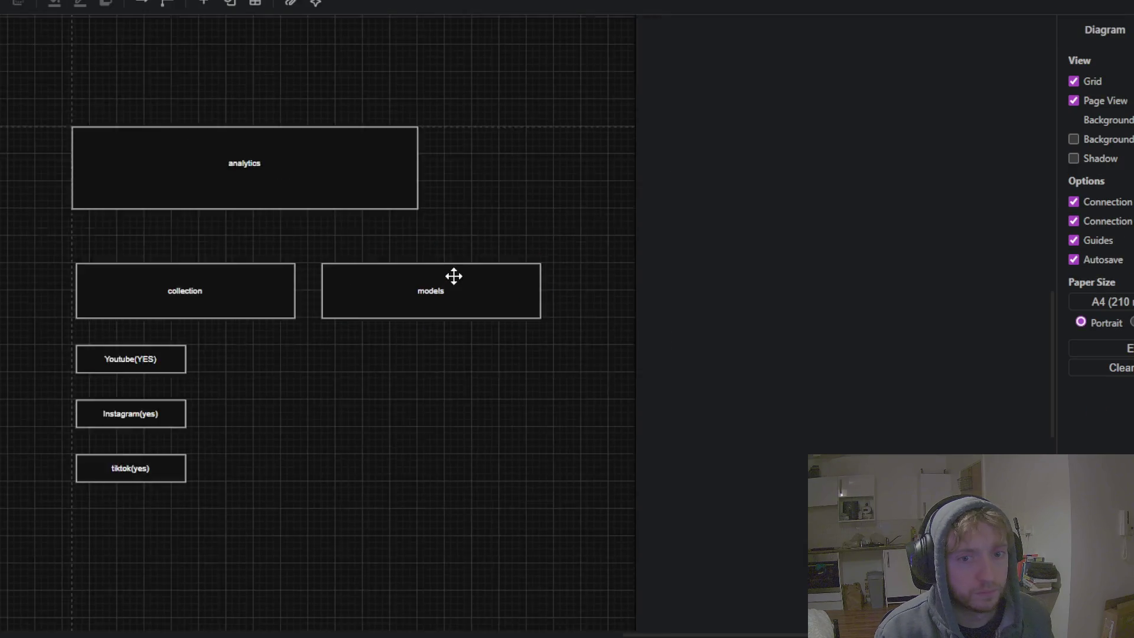
scroll(454, 276, "up", 1)
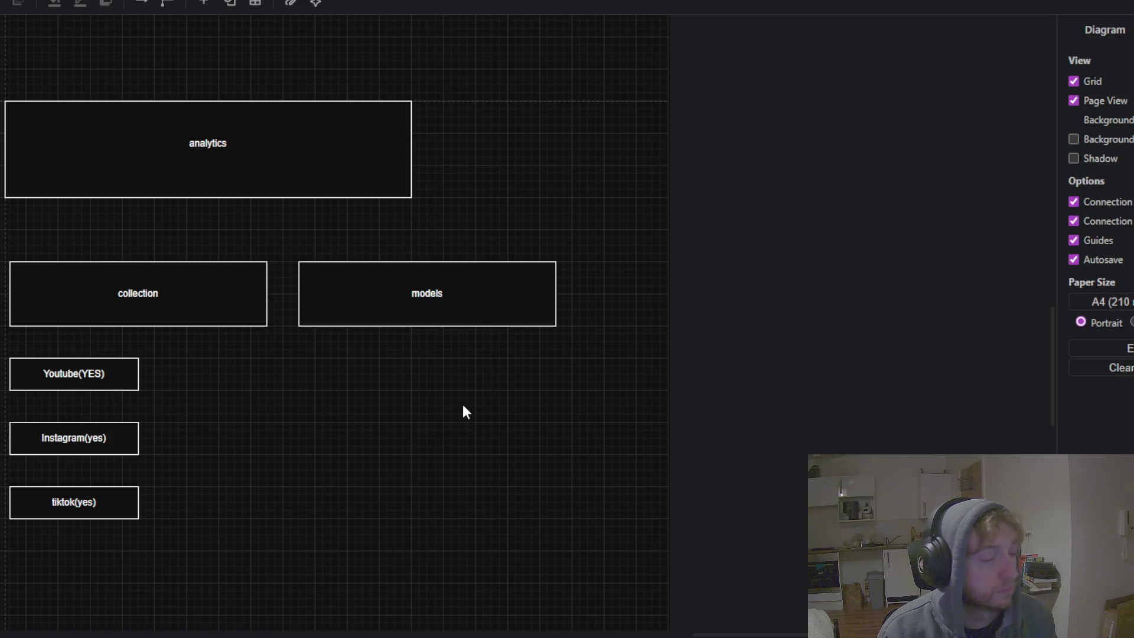
- Duplicate the Youtube(YES) box and place the copy below the models box
left_click(94, 374)
key("ctrl+c")
left_click(397, 406)
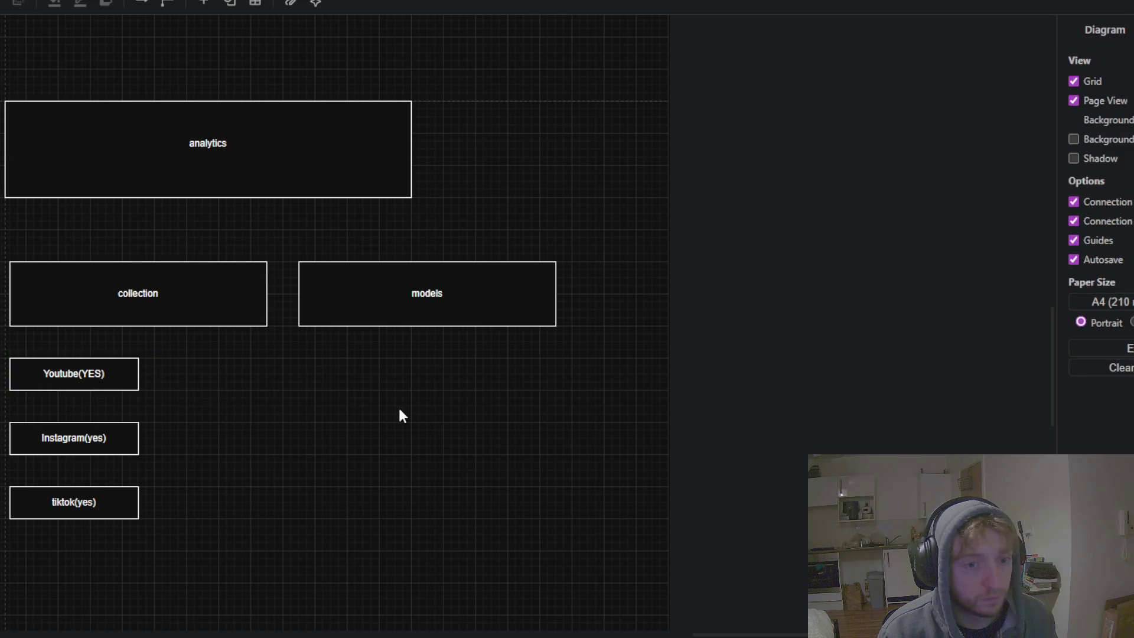
key("ctrl+v")
left_click_drag(424, 433, 332, 379)
- Relabel the copied box under models to 'Metrics'
double_click(401, 382)
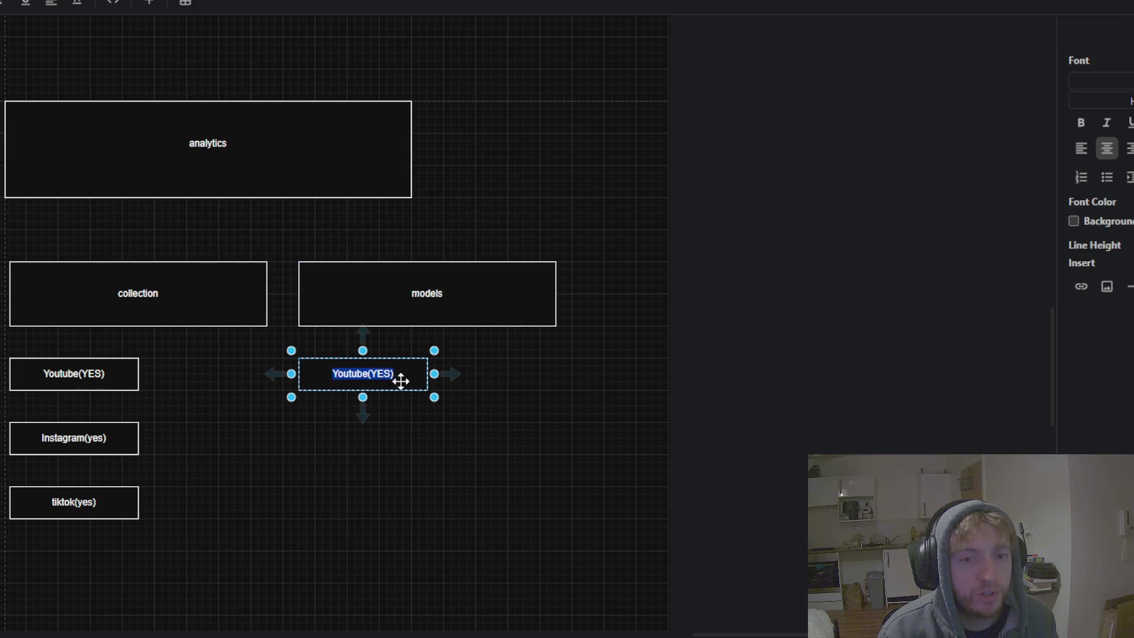
type("a")
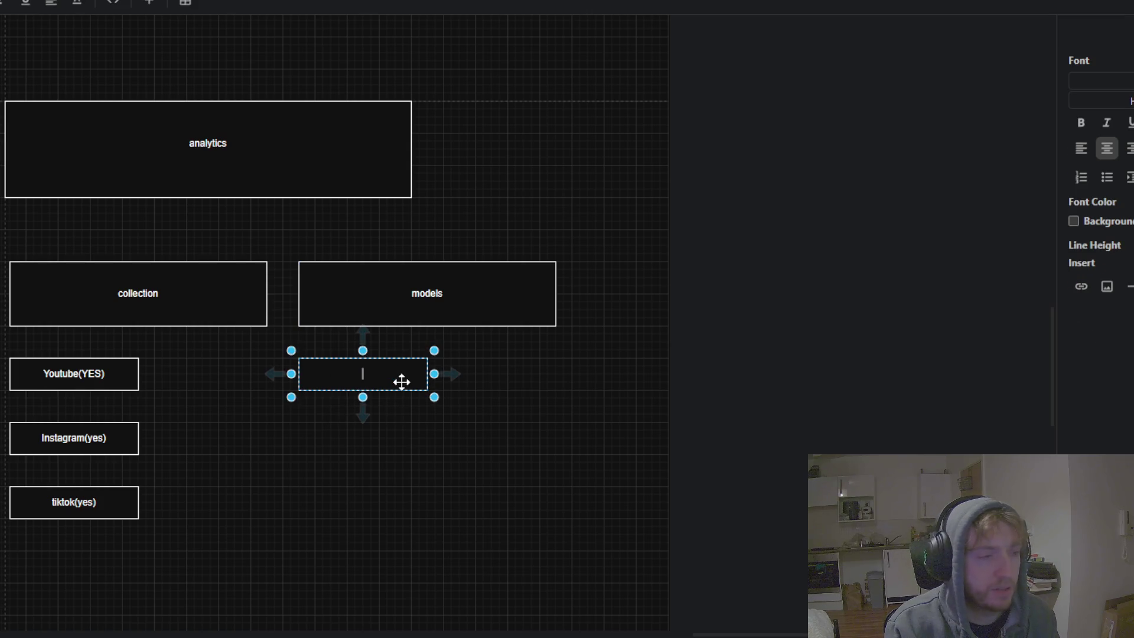
type("M")
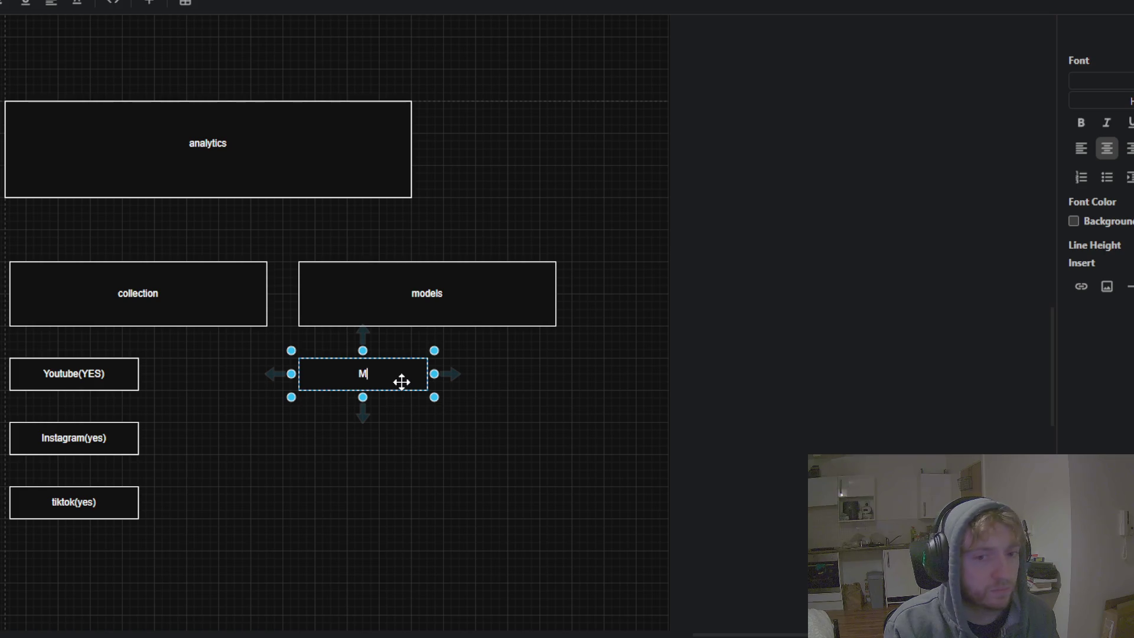
type("et")
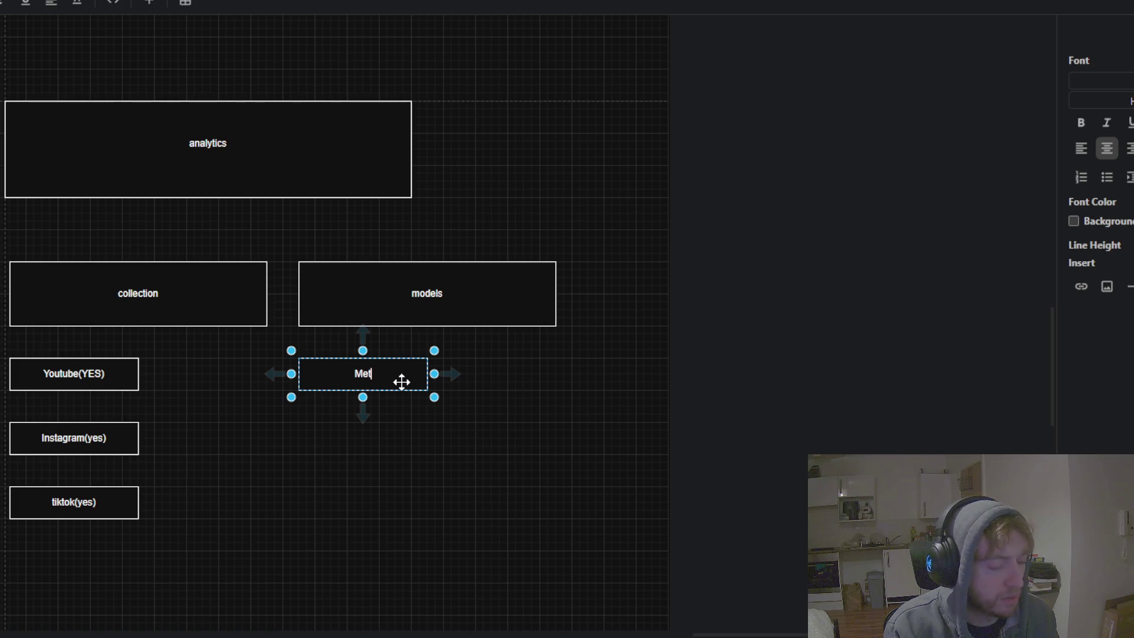
type("rics")
left_click(358, 420)
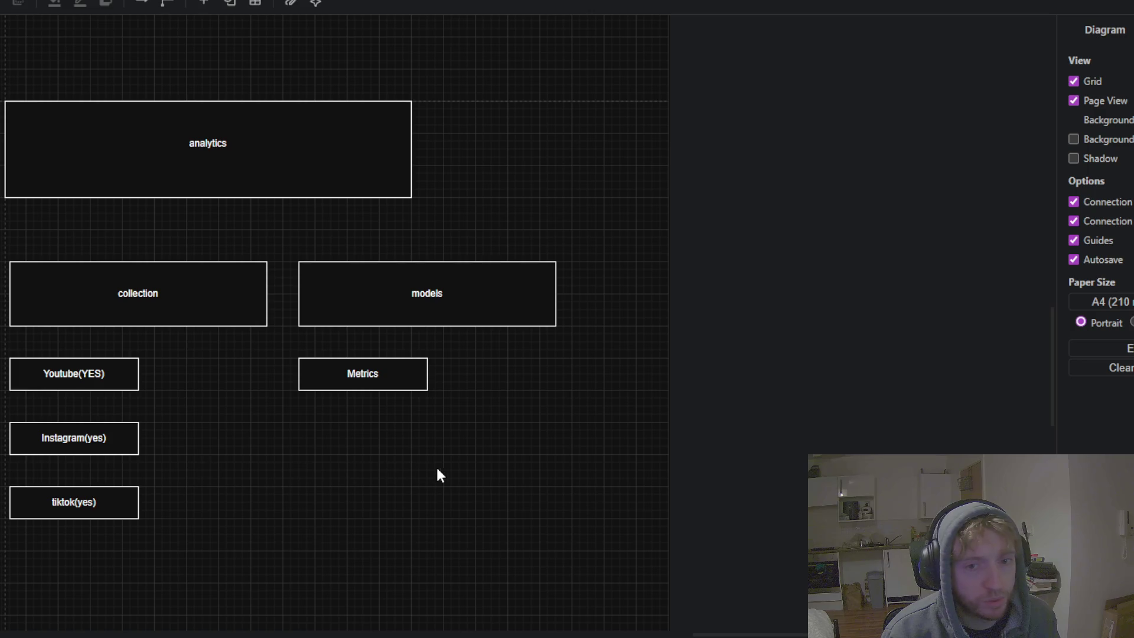
left_click(516, 315)
- Duplicate the models box to its right and relabel the copy 'storage'
key("ctrl+c")
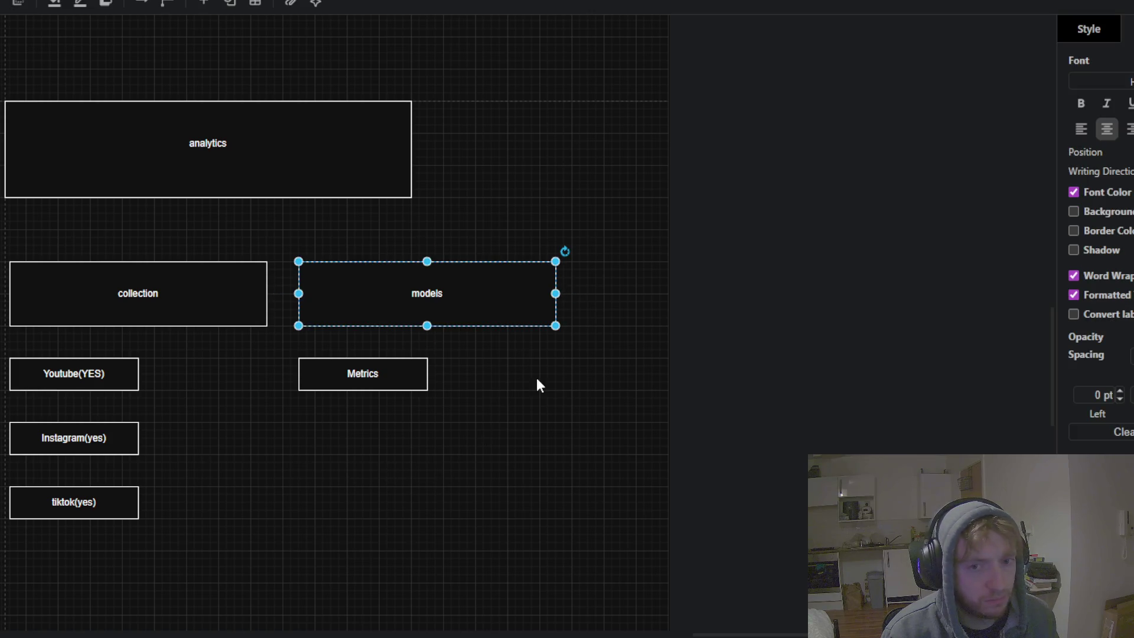
left_click(623, 310)
key("ctrl+v")
left_click_drag(675, 326, 644, 303)
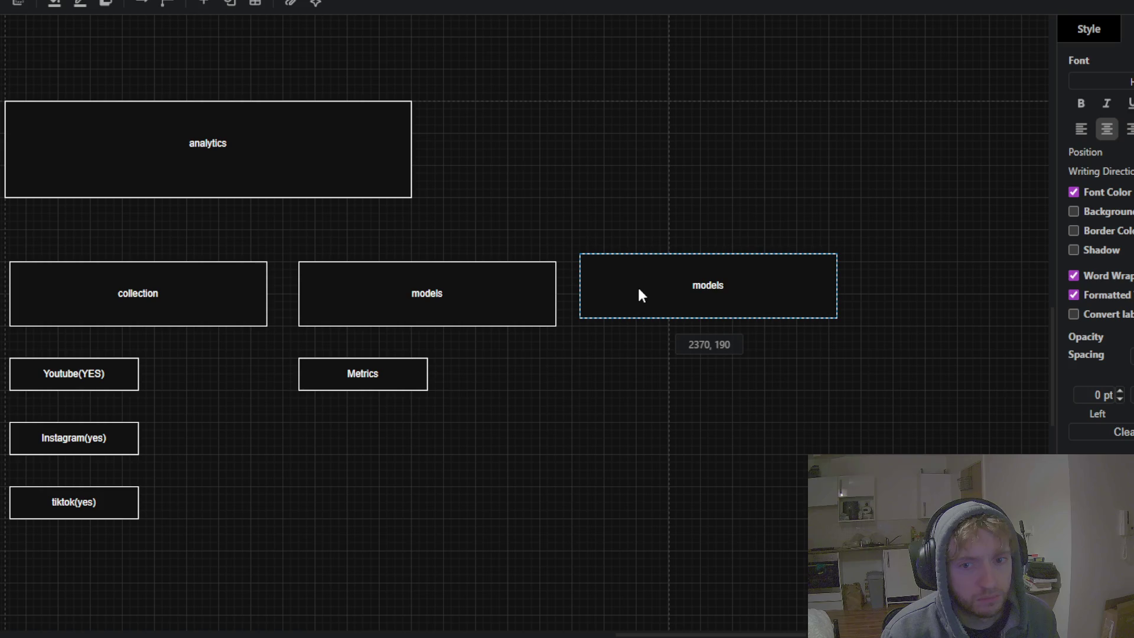
double_click(697, 296)
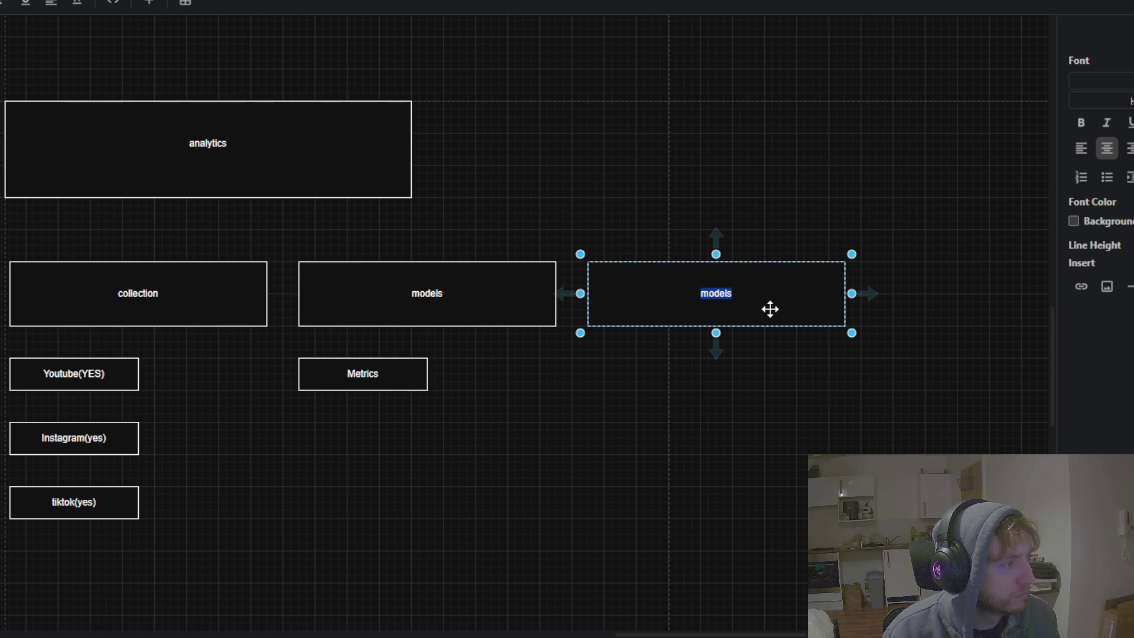
type("dtorage")
key("BackSpace")
key("BackSpace")
key("BackSpace")
key("BackSpace")
key("BackSpace")
type("storage")
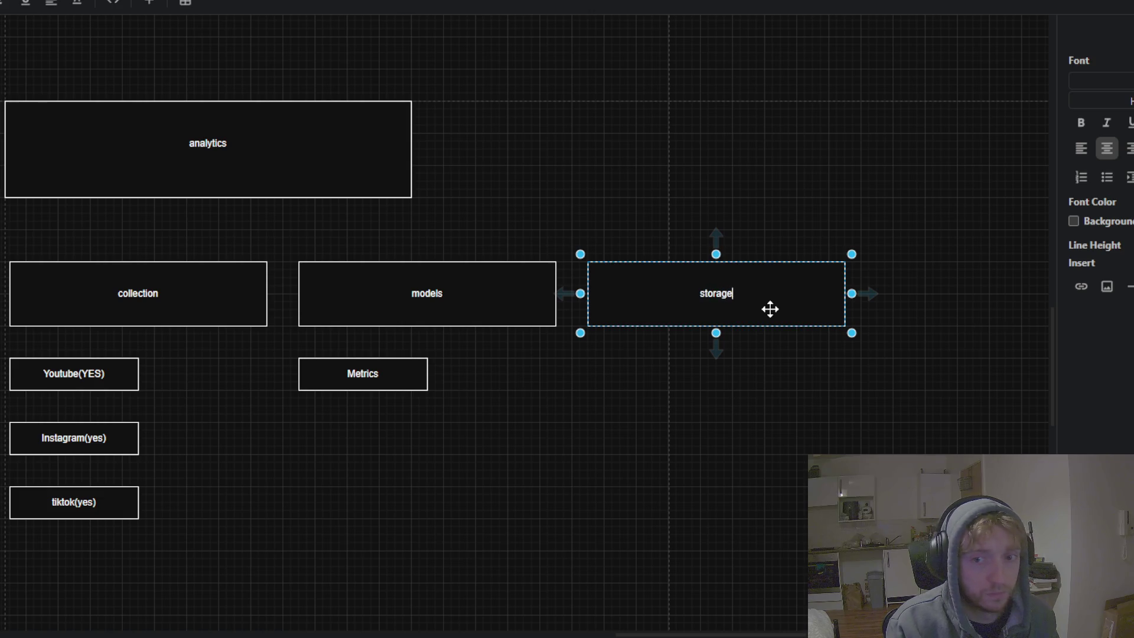
left_click(771, 404)
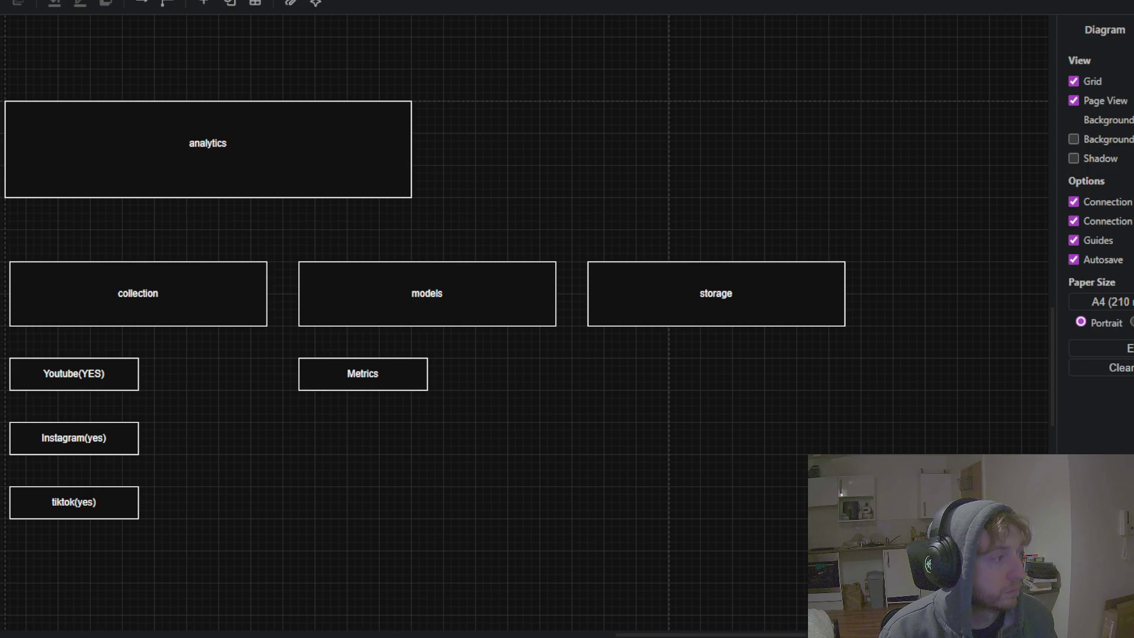
left_click(390, 366)
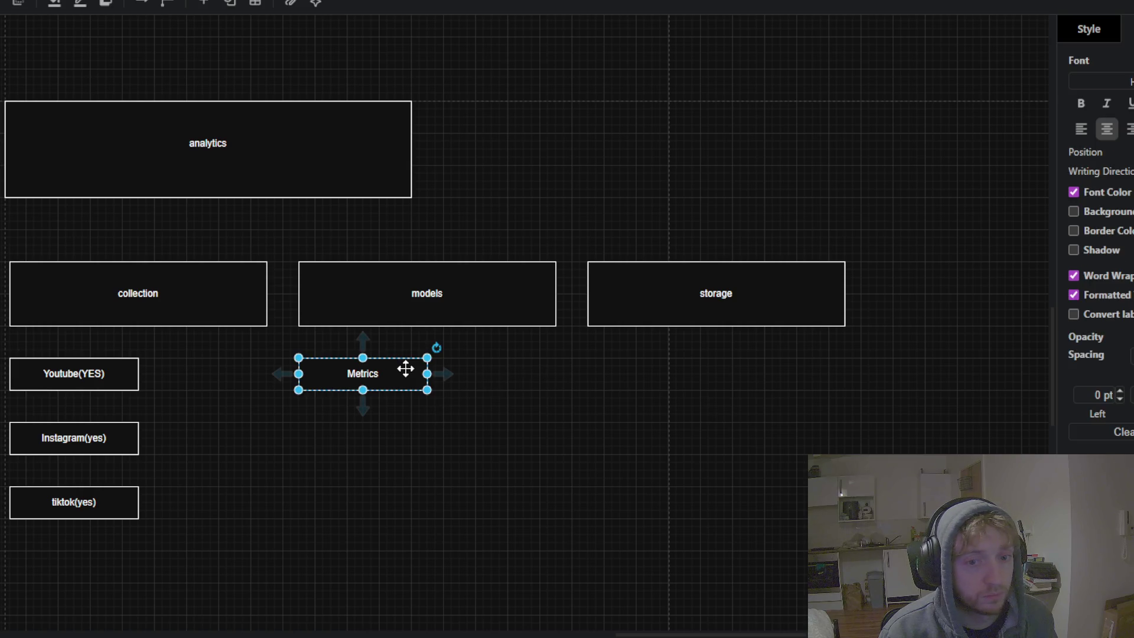
- Duplicate the Metrics box and place the copy below storage, keeping its label
key("ctrl+c")
left_click(611, 426)
key("ctrl+v")
left_click_drag(681, 430, 626, 375)
double_click(651, 375)
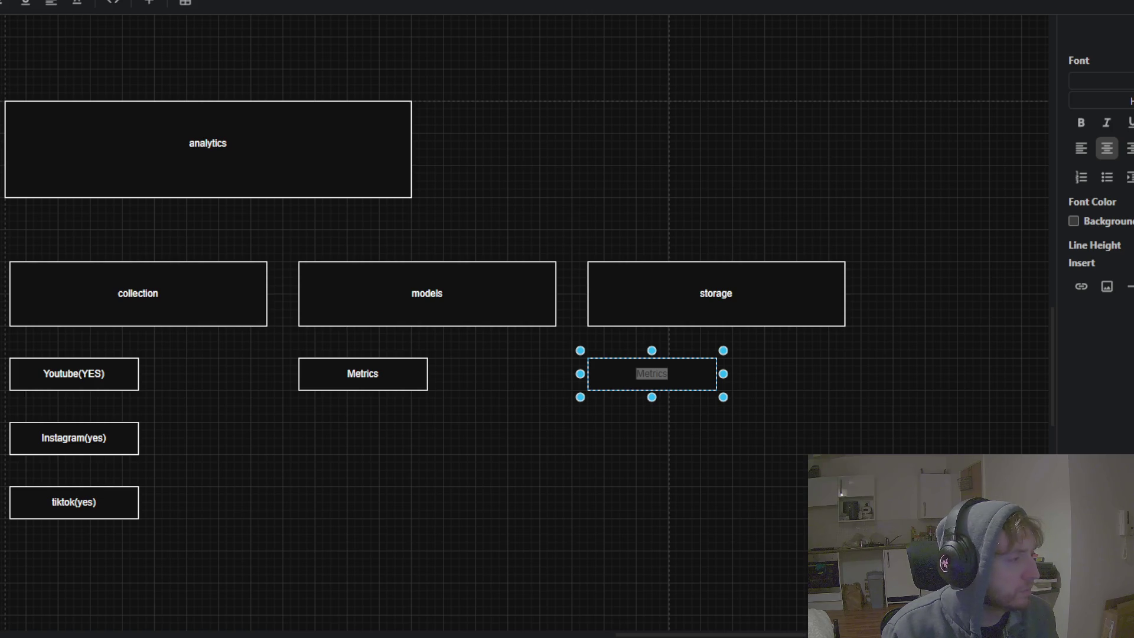
key("Escape")
- Duplicate the storage box to its right and relabel the copy 'insights'
left_click(561, 287)
key("ctrl+c")
key("ctrl+v")
left_click_drag(758, 365, 667, 274)
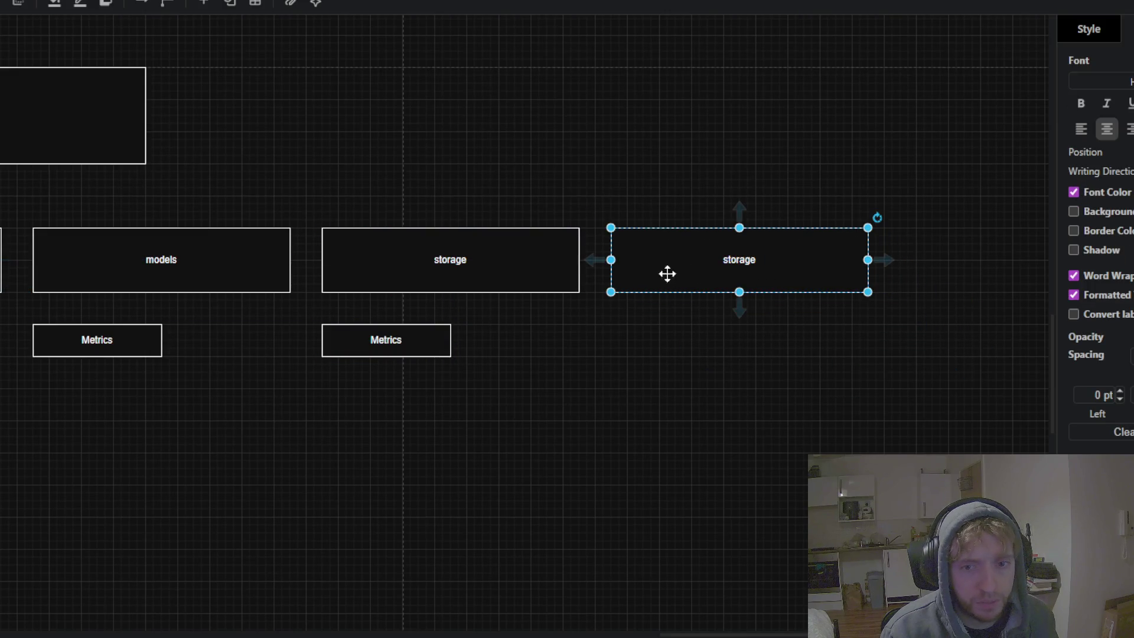
double_click(736, 258)
type("insights")
left_click(714, 345)
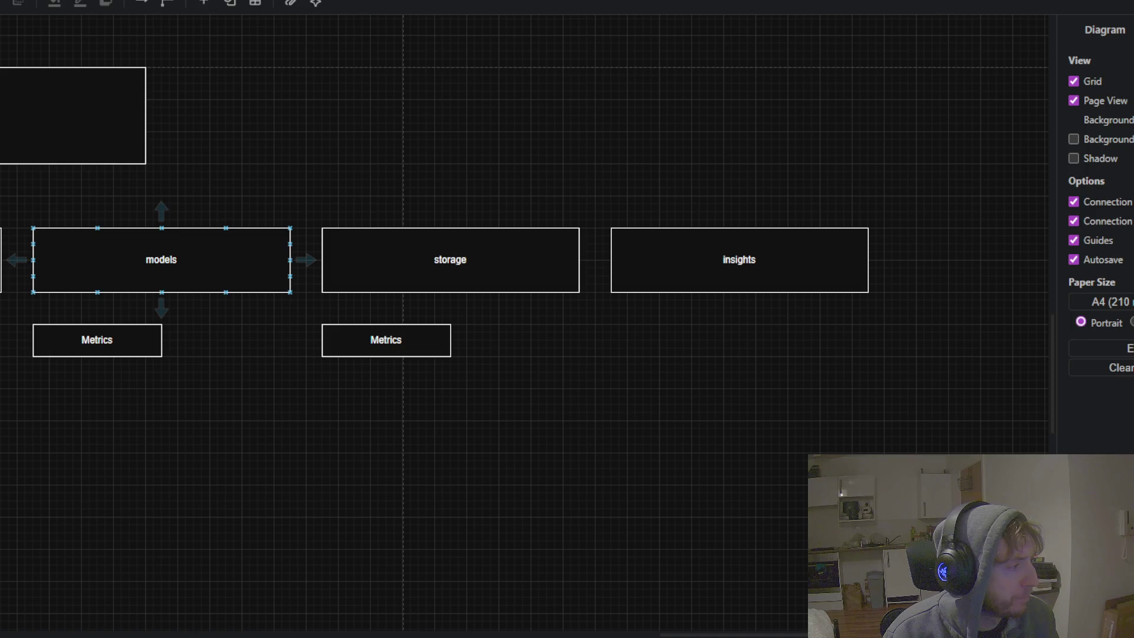
- Duplicate the Metrics box under storage below itself and relabel the copy 'sqlite?'
left_click(235, 461)
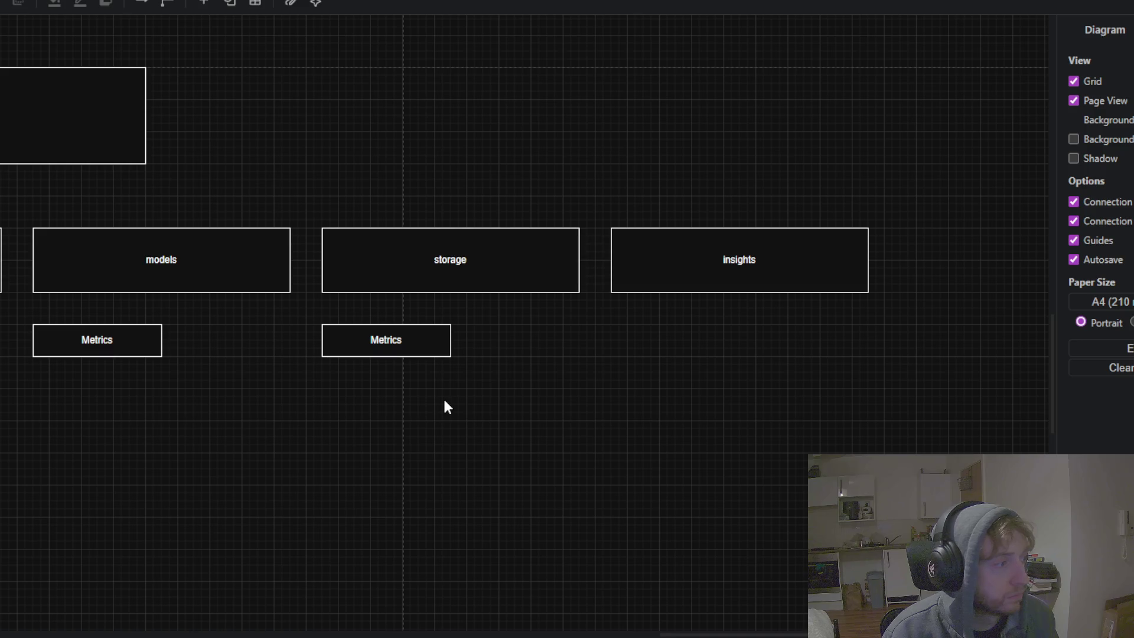
left_click(409, 345)
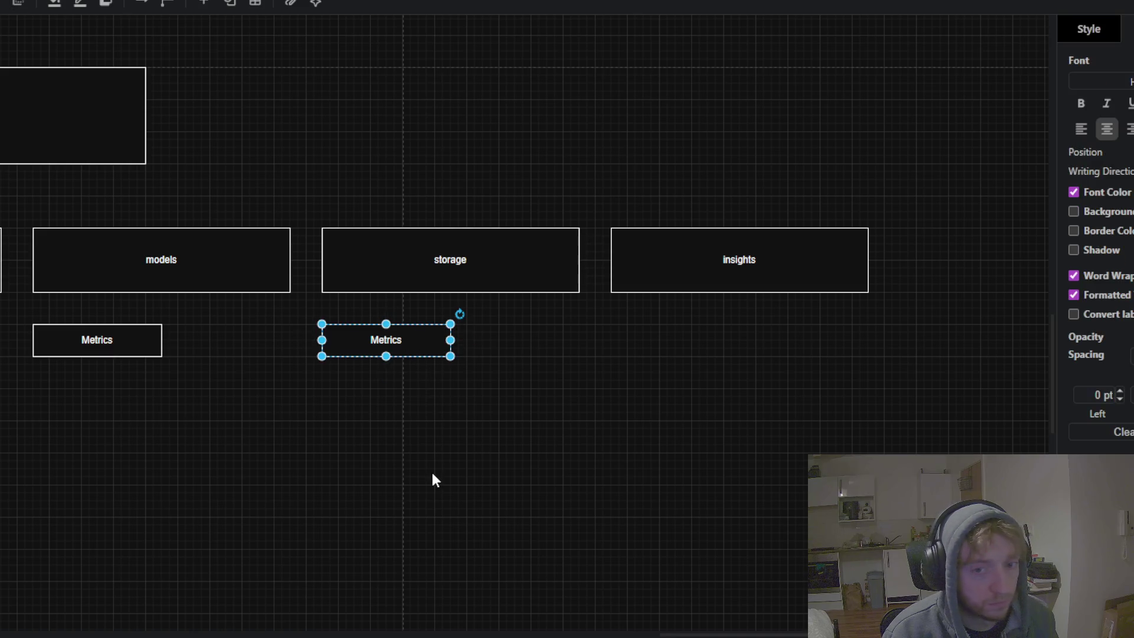
key("ctrl+v")
left_click_drag(450, 485, 352, 387)
double_click(422, 390)
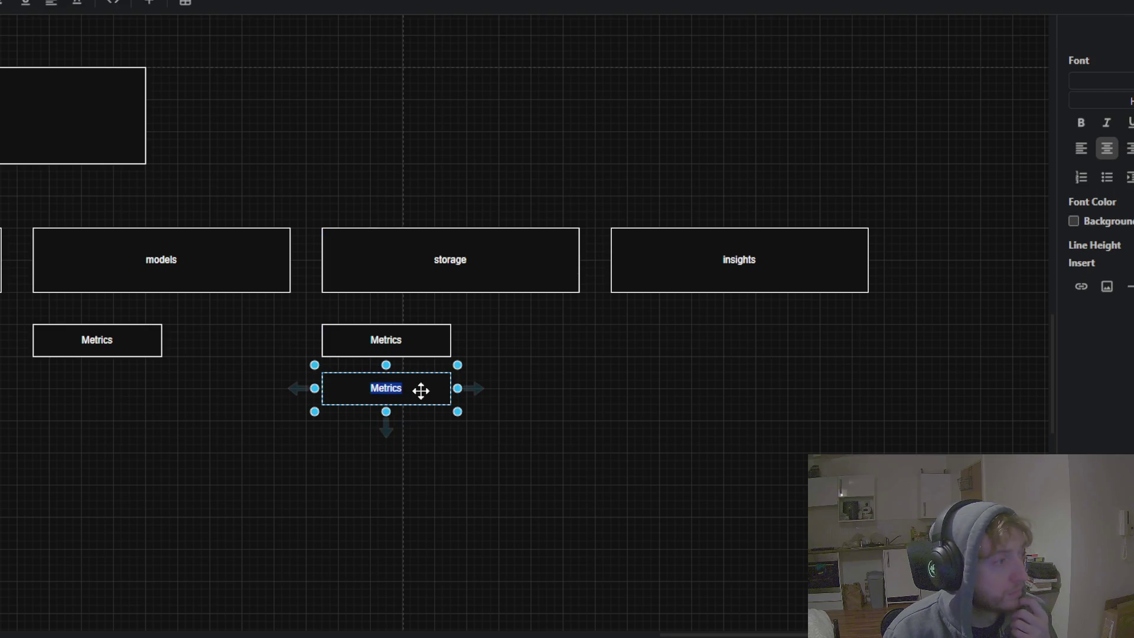
type("sqlite?")
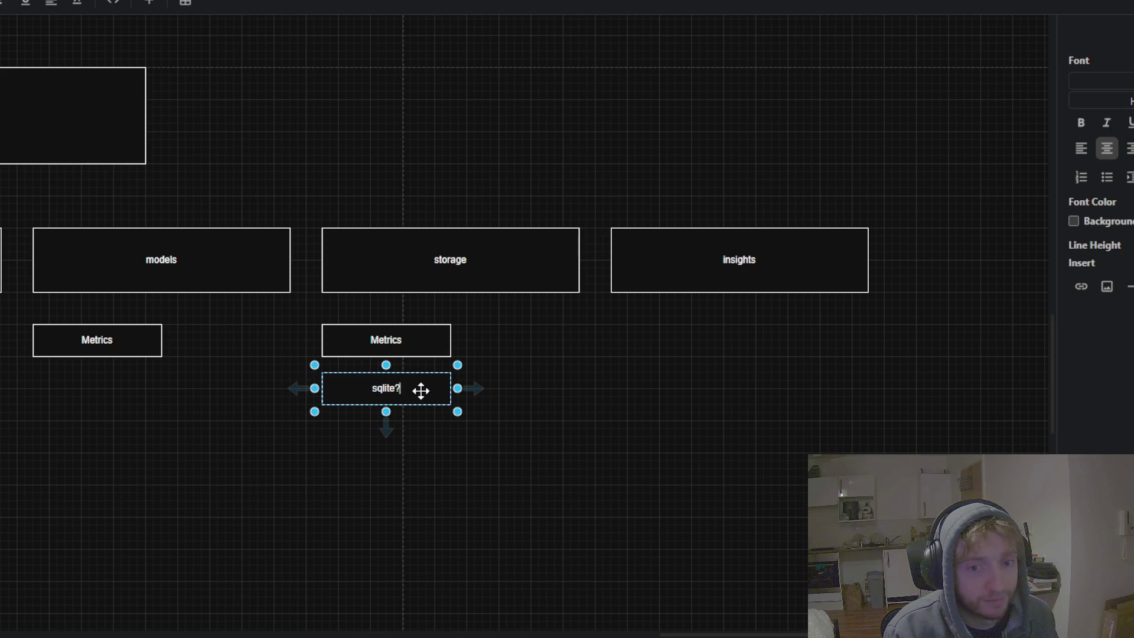
left_click(563, 451)
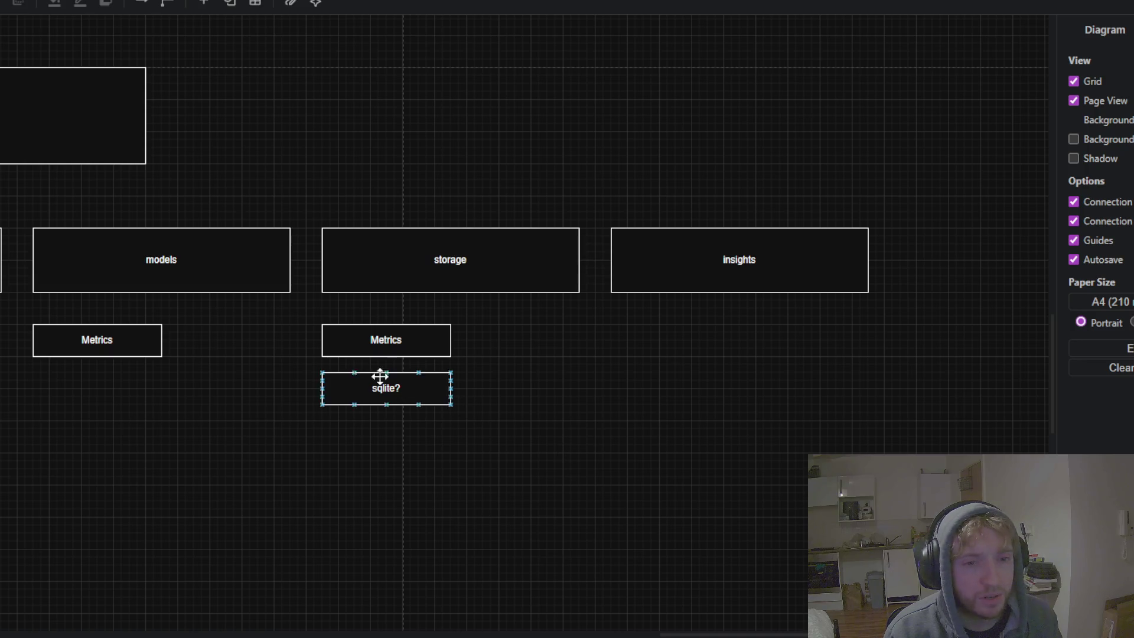
- Relabel the original Metrics box under storage to 'repository'
left_click(374, 341)
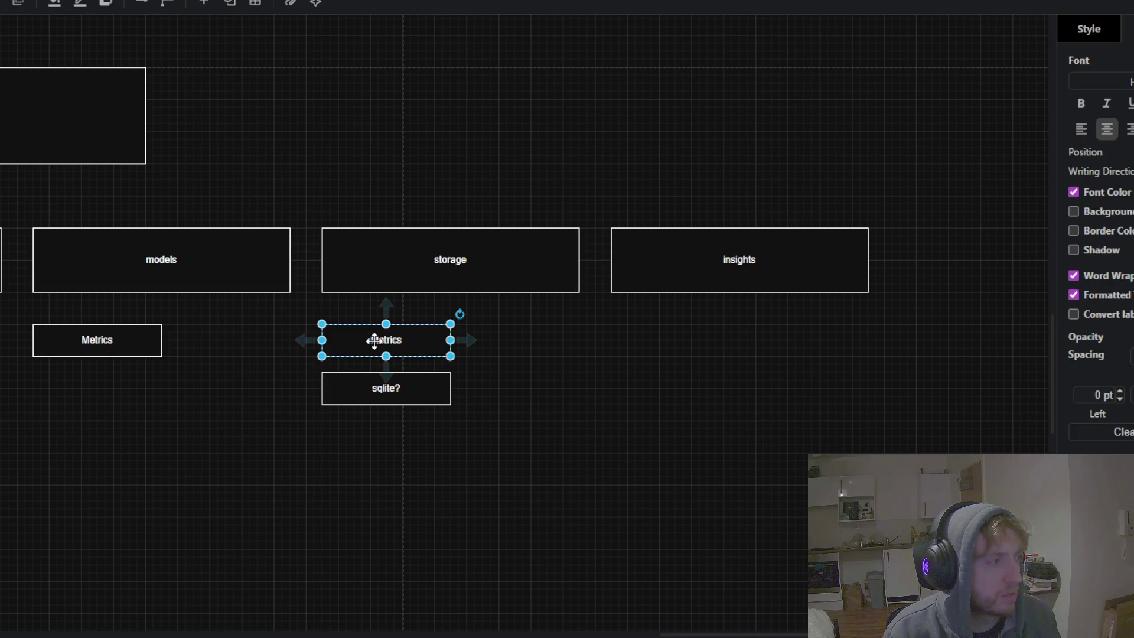
double_click(398, 337)
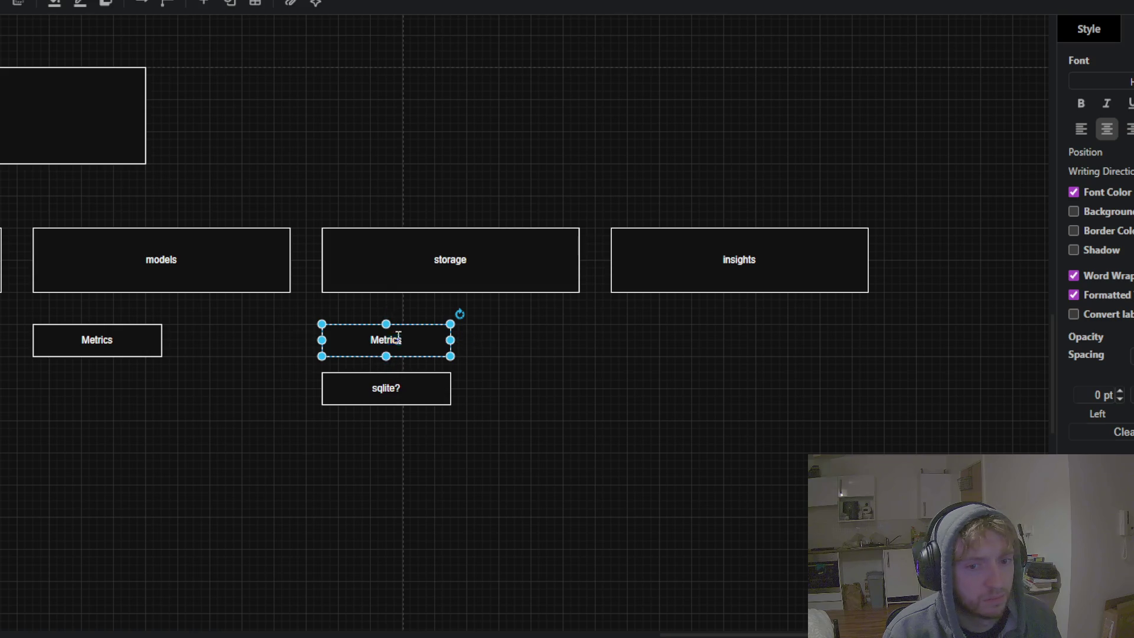
type("repository")
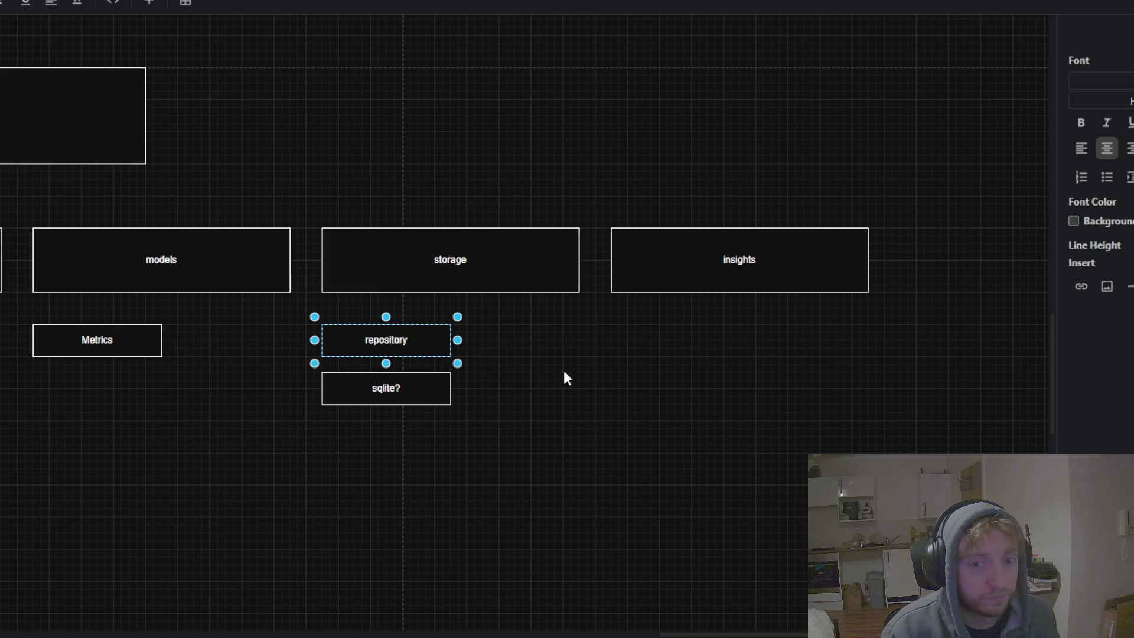
left_click(671, 403)
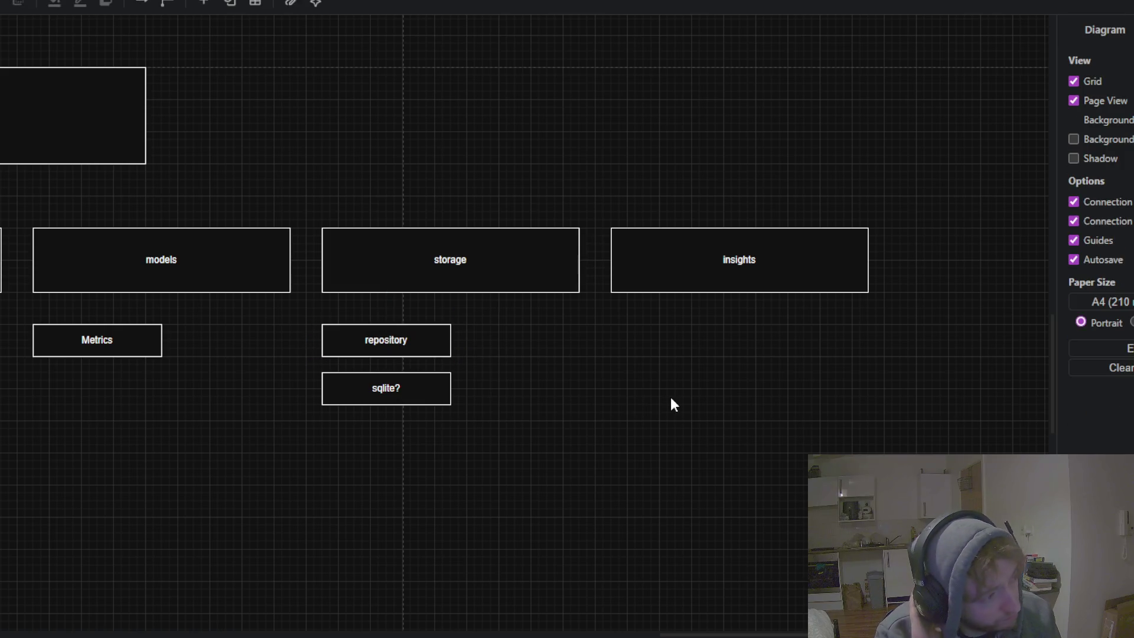
left_click_drag(169, 452, 573, 403)
scroll(251, 451, "right", 3)
- Pan the canvas to bring the models column back into view
left_click(104, 324)
mouse_move(409, 387)
left_mouse_down()
mouse_move(293, 496)
mouse_move(289, 483)
left_mouse_up()
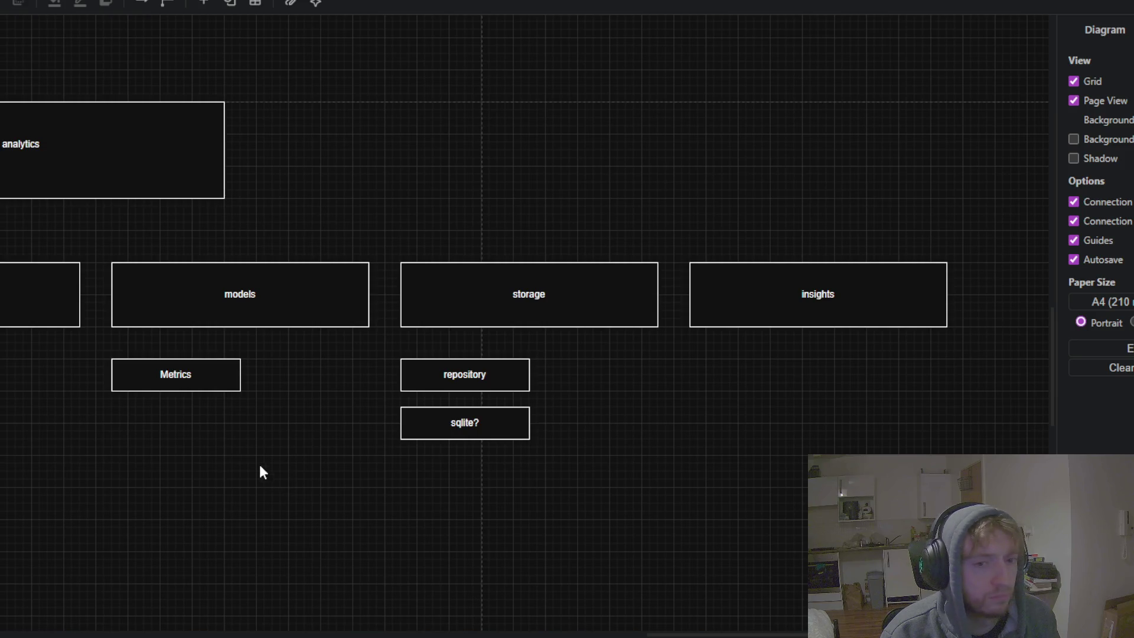
left_click(216, 379)
left_click(179, 479)
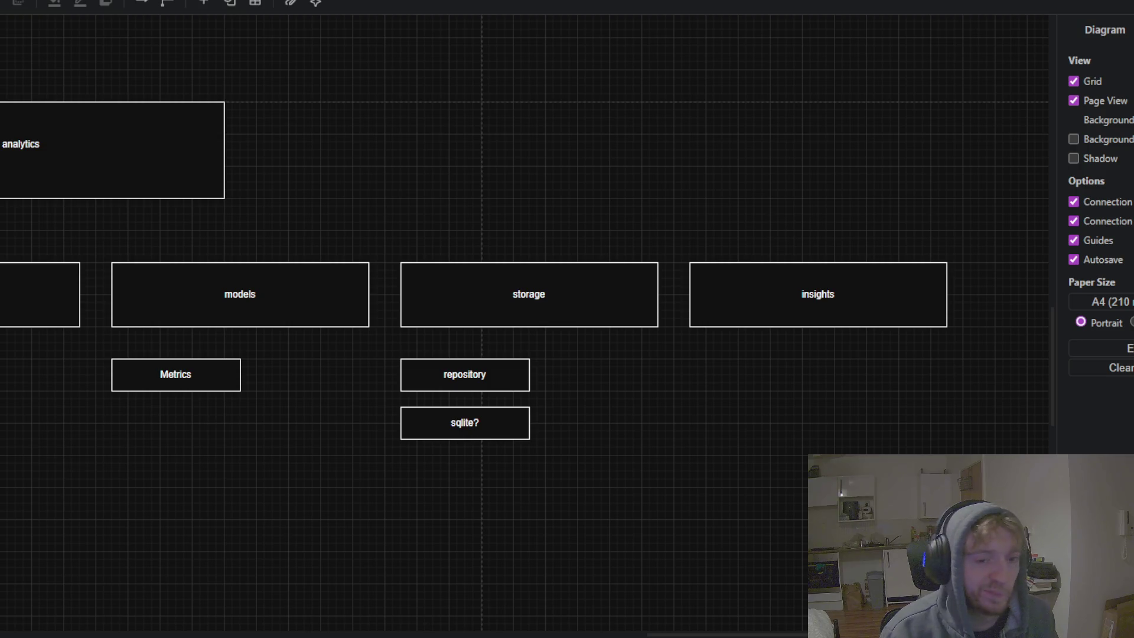
mouse_move(156, 472)
left_mouse_down()
mouse_move(183, 476)
mouse_move(346, 412)
left_mouse_up()
- Place a copy of Metrics below it under models and relabel it 'events'
left_click(364, 313)
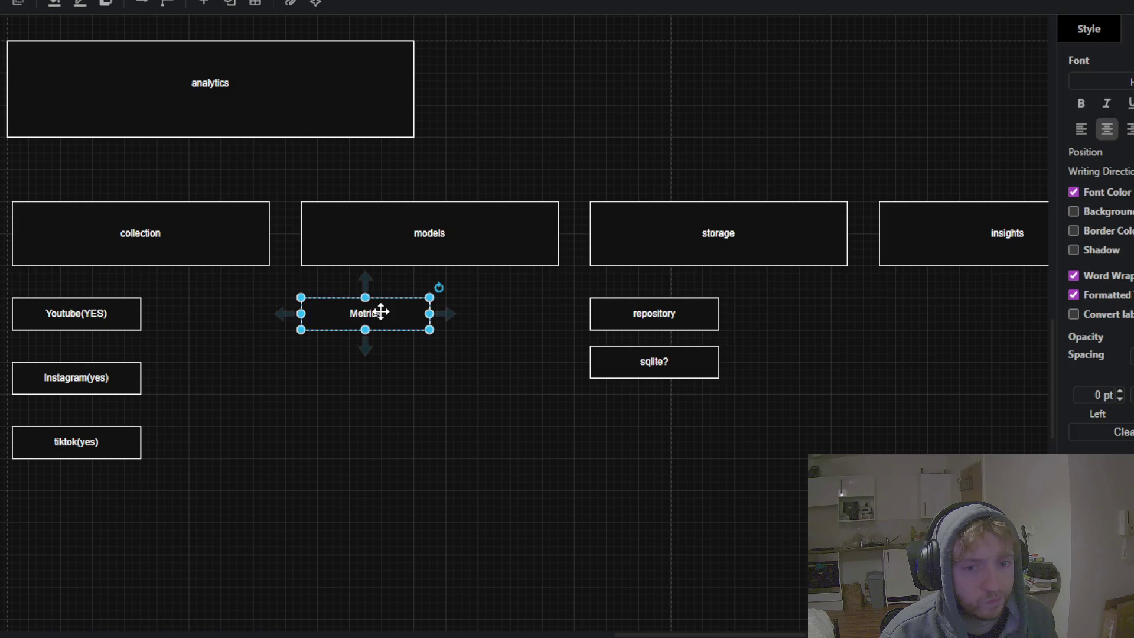
mouse_move(324, 315)
left_mouse_down()
mouse_move(316, 363)
mouse_move(327, 359)
left_mouse_up()
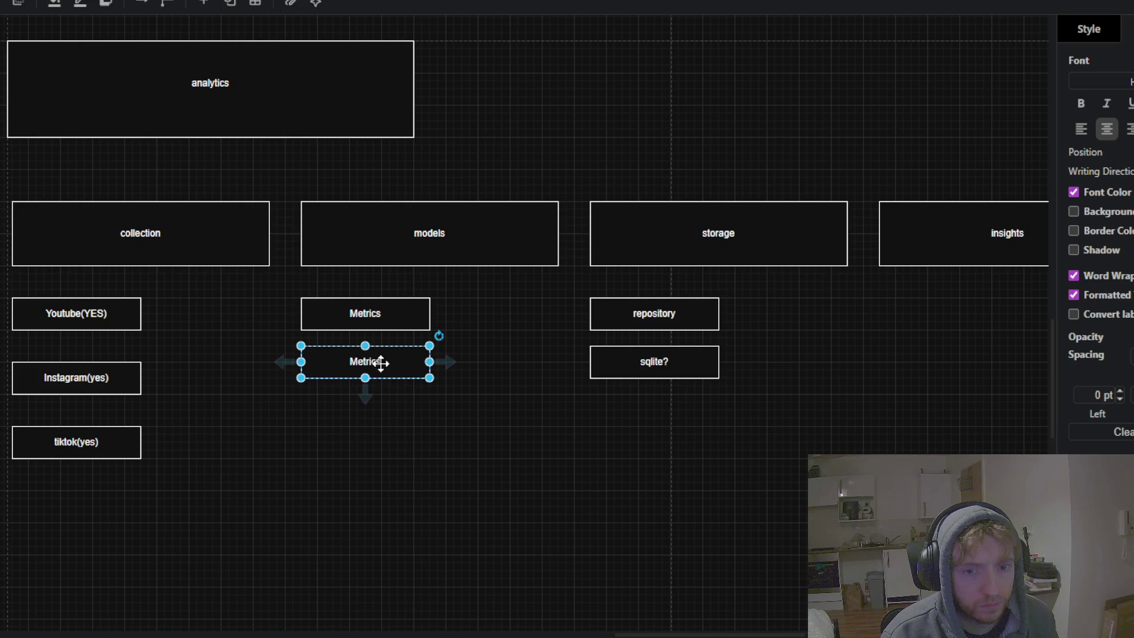
double_click(377, 362)
type("events")
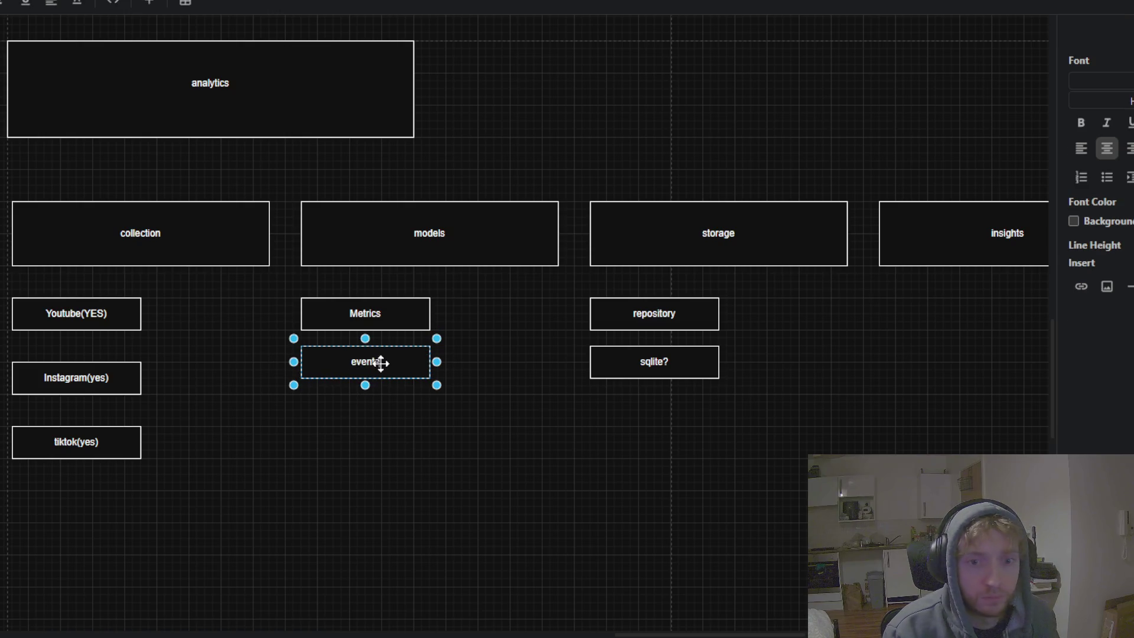
left_click(397, 407)
left_click(428, 468)
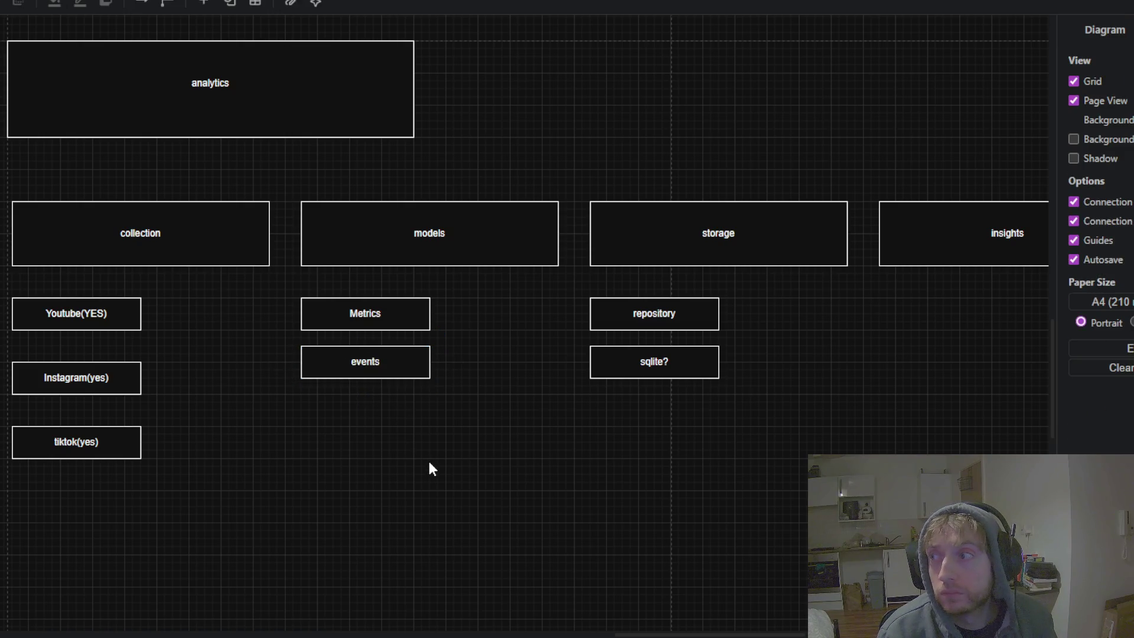